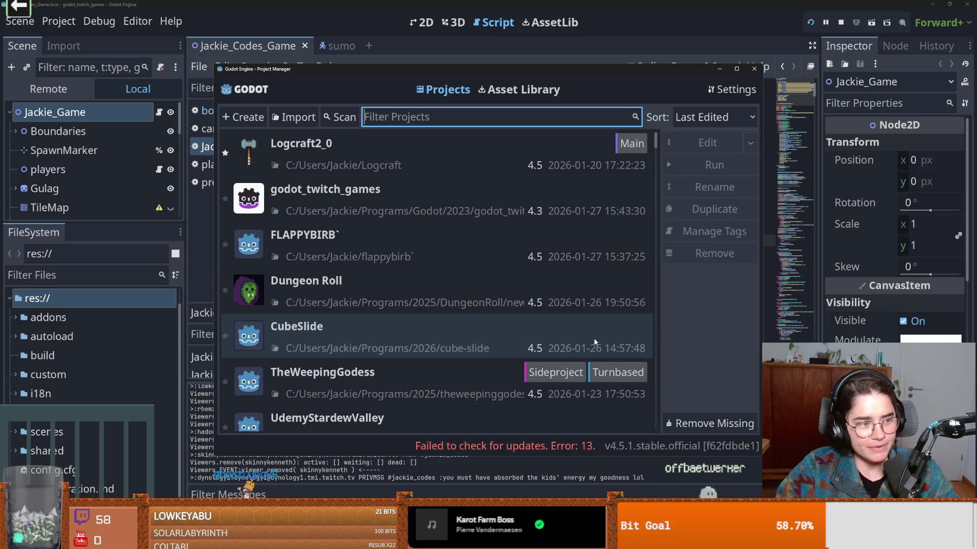
- Bring the Godot Project Manager forward, reposition it and maximize it to full screen
{"action": "left_click", "coordinate": [736, 70]}
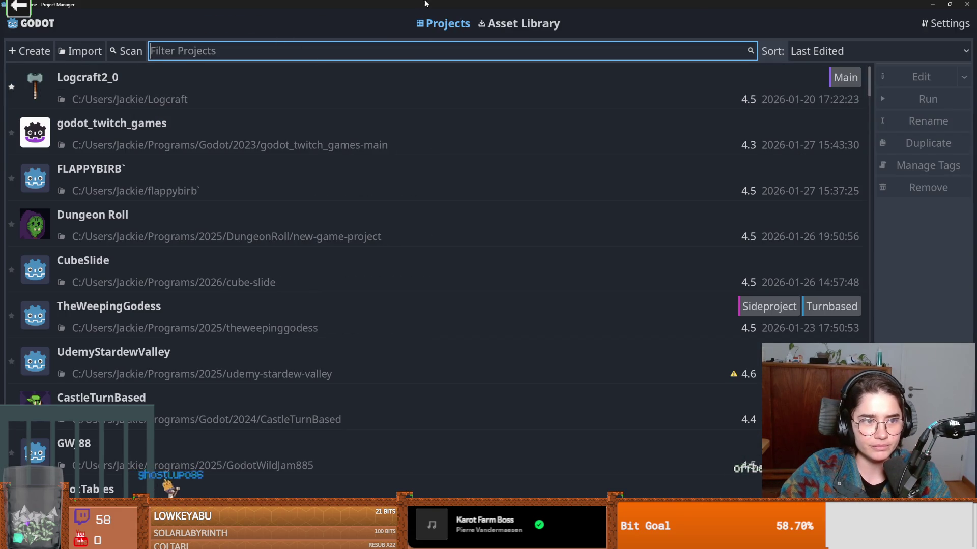
{"action": "left_click_drag", "start_coordinate": [410, 4], "coordinate": [411, 131]}
{"action": "double_click", "coordinate": [425, 130]}
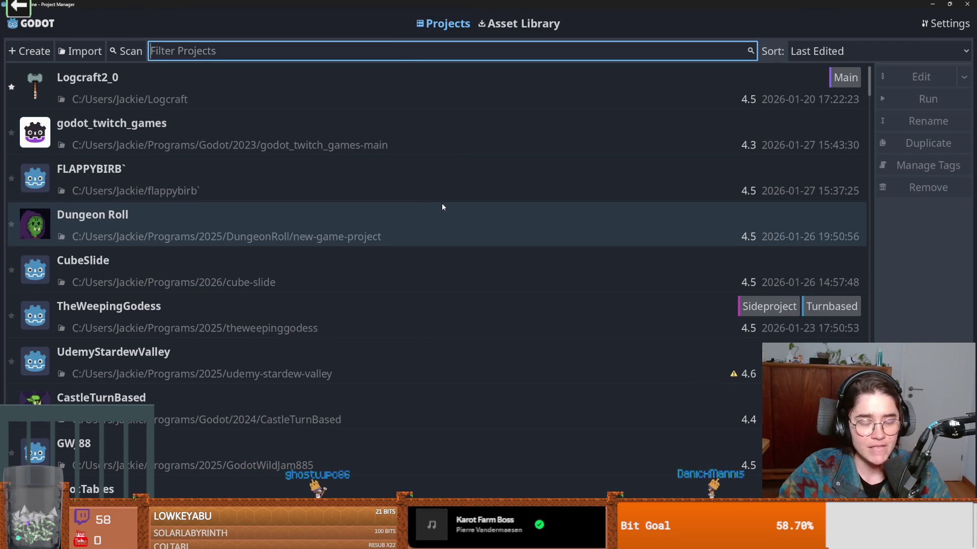
{"action": "scroll", "coordinate": [440, 210], "scroll_direction": "down", "scroll_amount": 1}
{"action": "scroll", "coordinate": [440, 210], "scroll_direction": "up", "scroll_amount": 1}
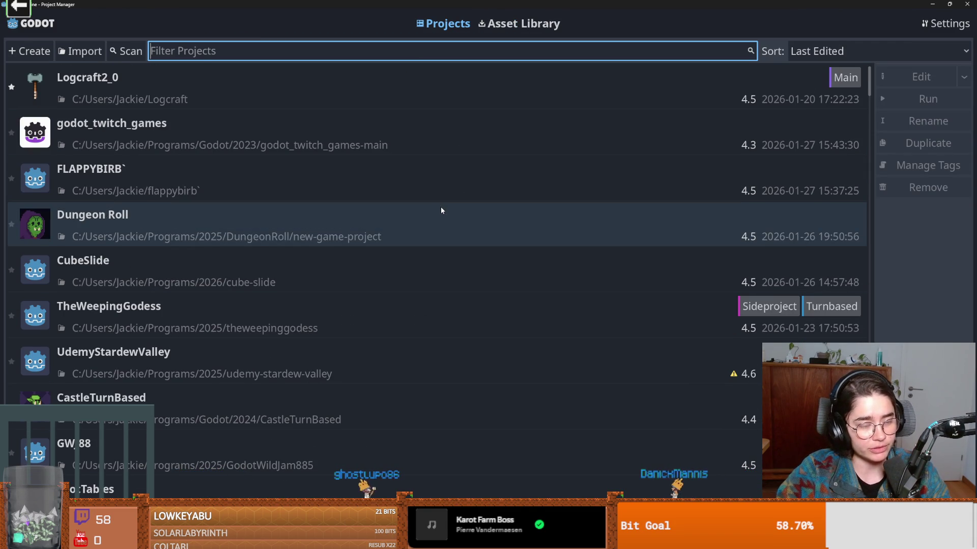
- Select the FLAPPYBIRB project, then switch to the Flappy Bird sprite sheet in Aseprite
{"action": "left_click", "coordinate": [486, 166]}
{"action": "left_click", "coordinate": [430, 149]}
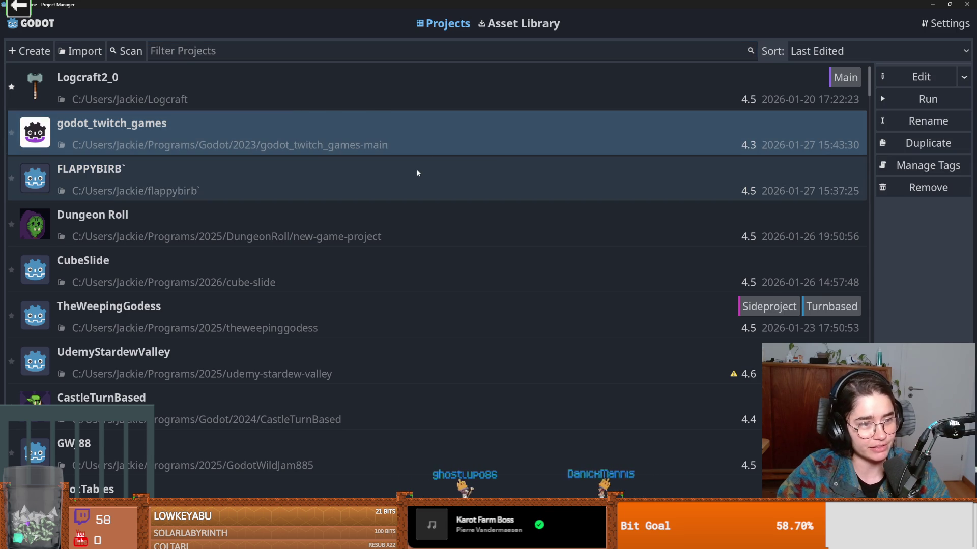
{"action": "left_click", "coordinate": [417, 173]}
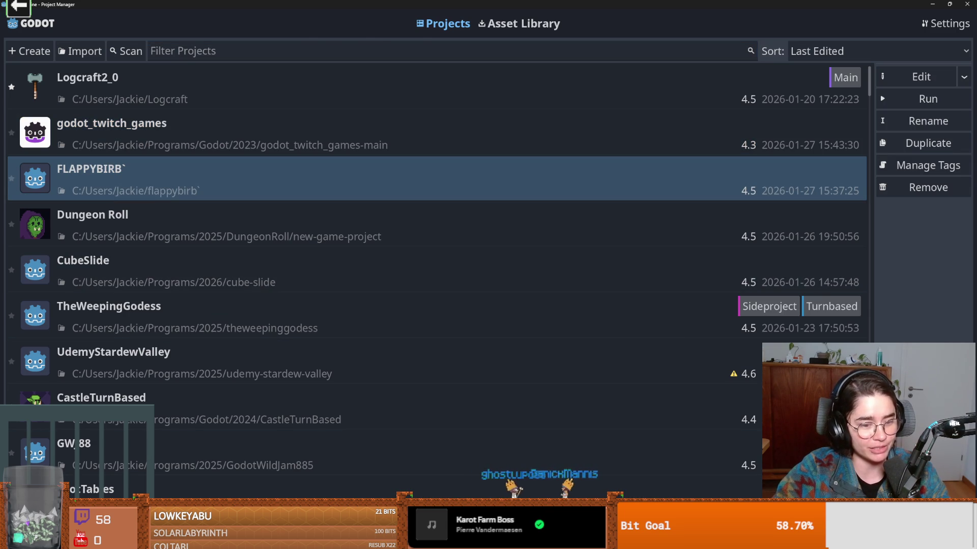
{"action": "key", "text": "alt+Tab"}
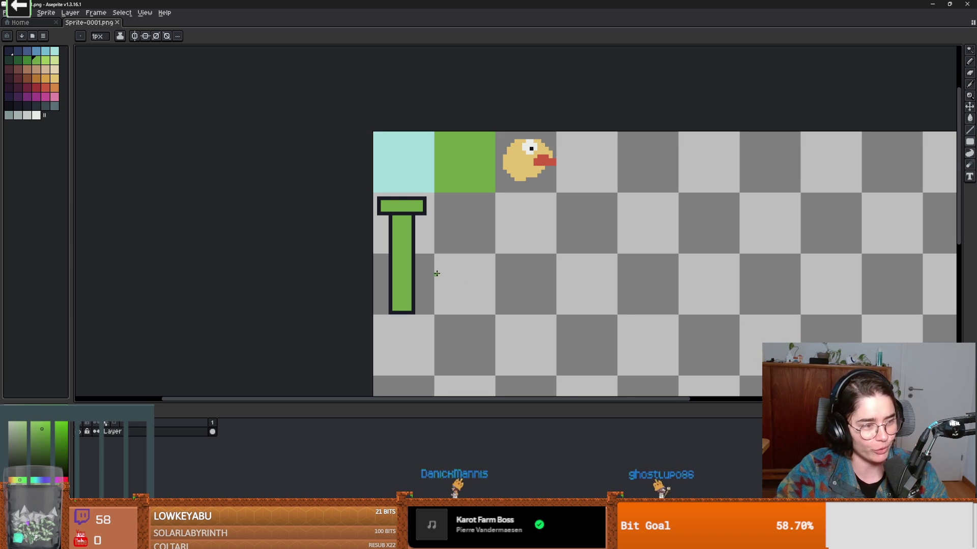
- Restore Aseprite from full screen and minimize it, revealing the Godot project list with FLAPPYBIRB
{"action": "scroll", "coordinate": [457, 267], "scroll_direction": "up", "scroll_amount": 1}
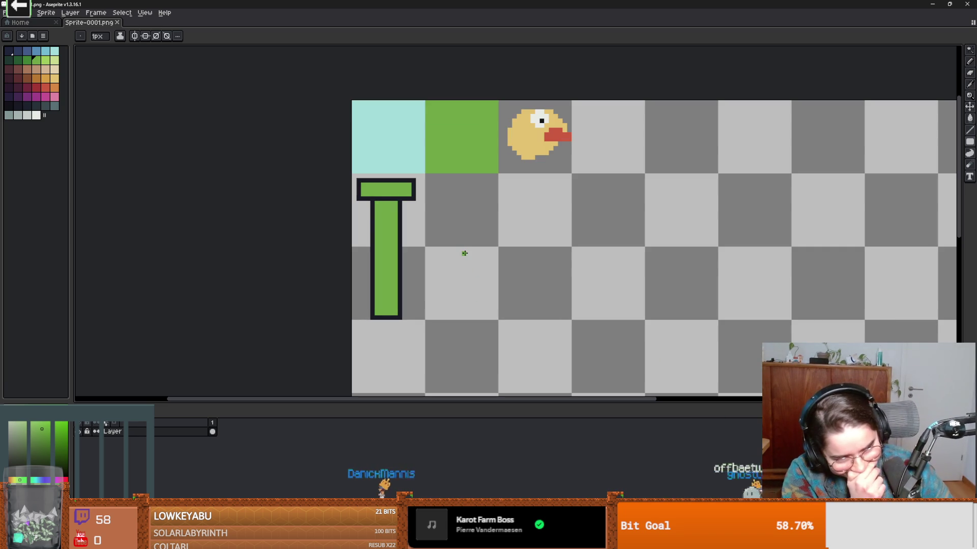
{"action": "double_click", "coordinate": [514, 2]}
{"action": "left_click", "coordinate": [637, 143]}
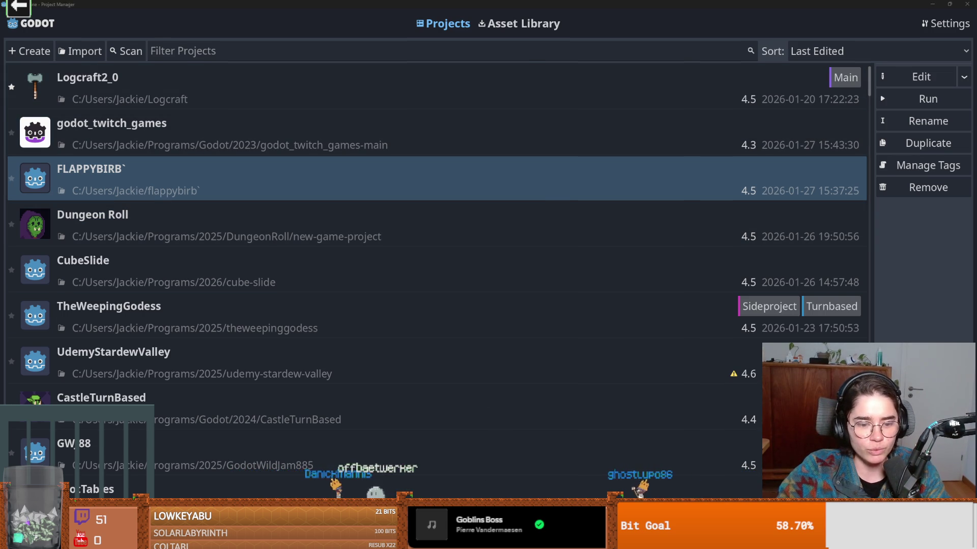
- Open the RogueRoom branch list in GitHub Desktop, showing dev and MonsterRoomLevelDesign
{"action": "key", "text": "alt+Tab"}
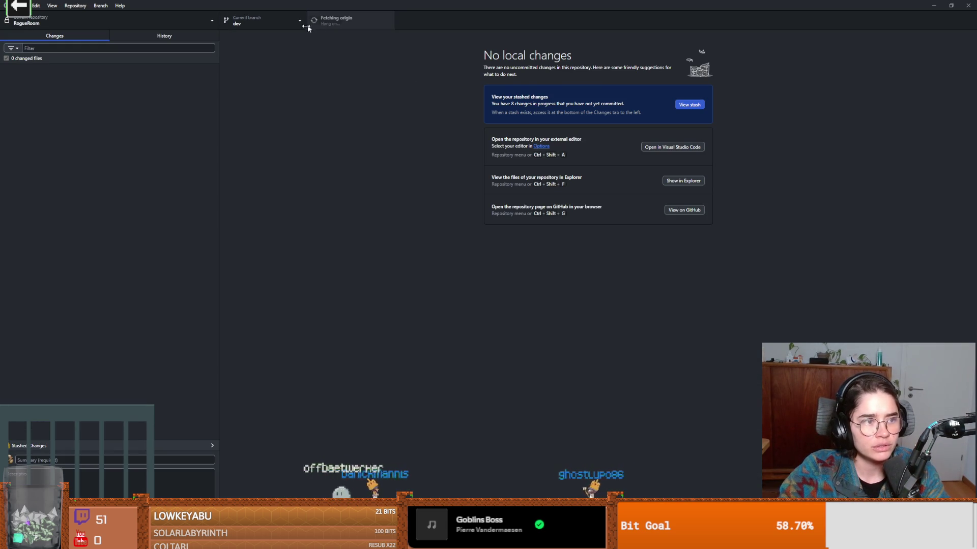
{"action": "left_click", "coordinate": [275, 25]}
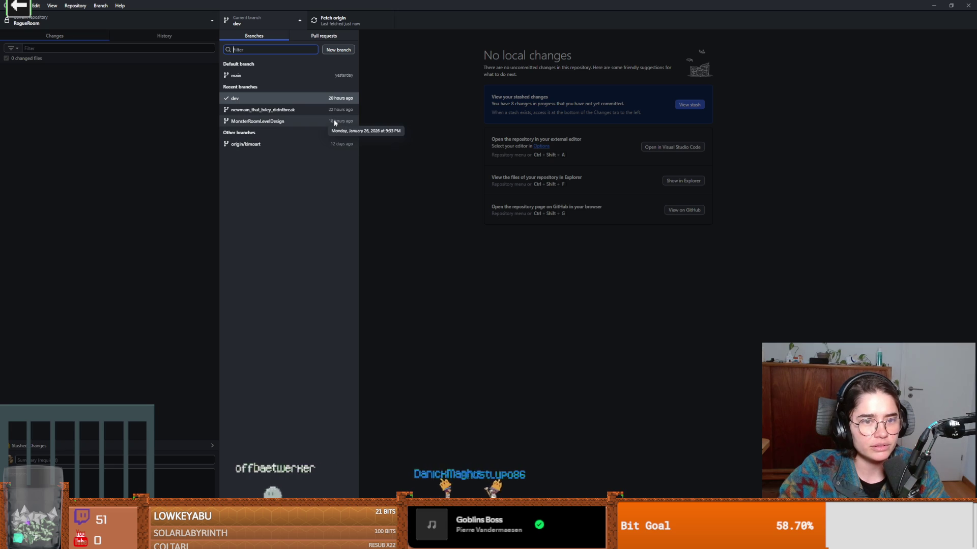
{"action": "left_click", "coordinate": [412, 124]}
{"action": "left_click", "coordinate": [244, 20]}
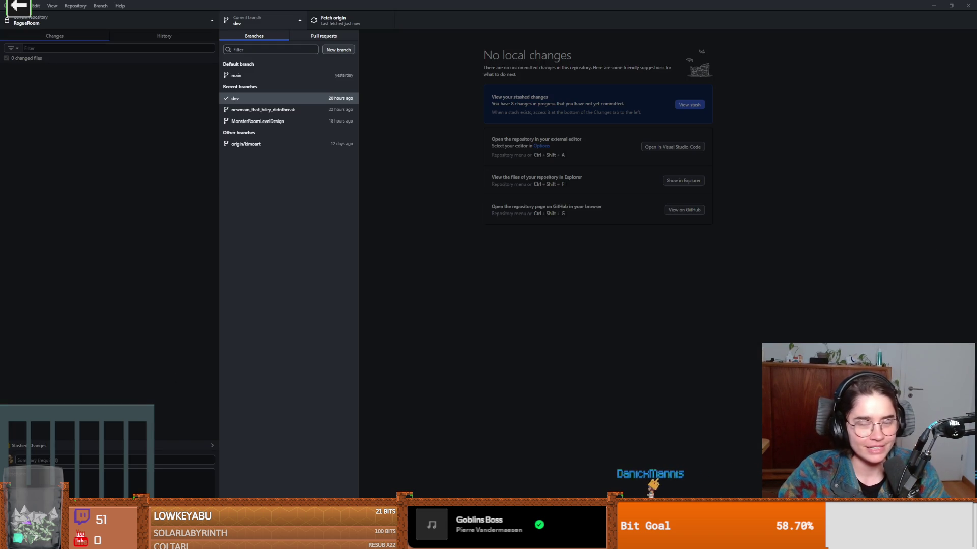
{"action": "key", "text": "alt+Tab"}
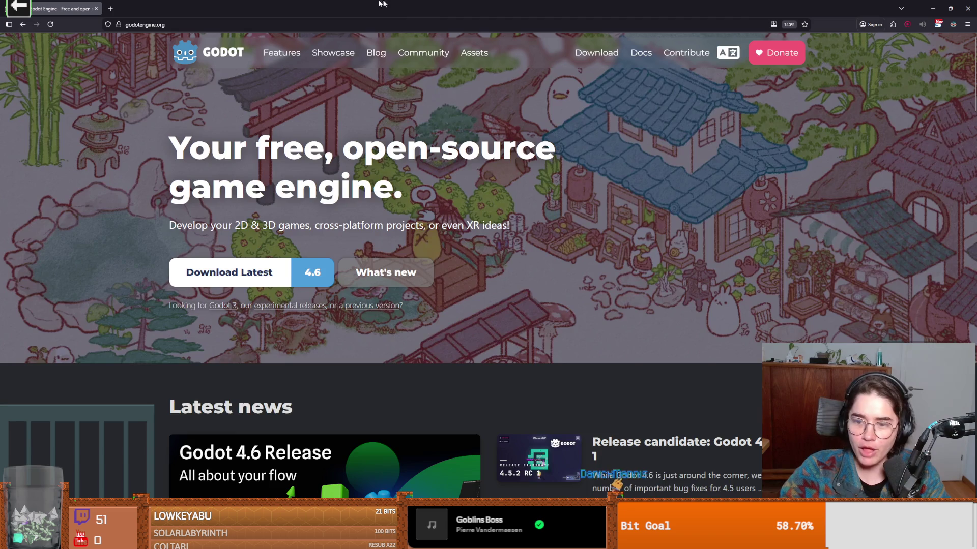
- Open the Godot 4.6 release announcement from the godotengine.org news cards
{"action": "scroll", "coordinate": [388, 333], "scroll_direction": "down", "scroll_amount": 5}
{"action": "scroll", "coordinate": [262, 295], "scroll_direction": "up", "scroll_amount": 2}
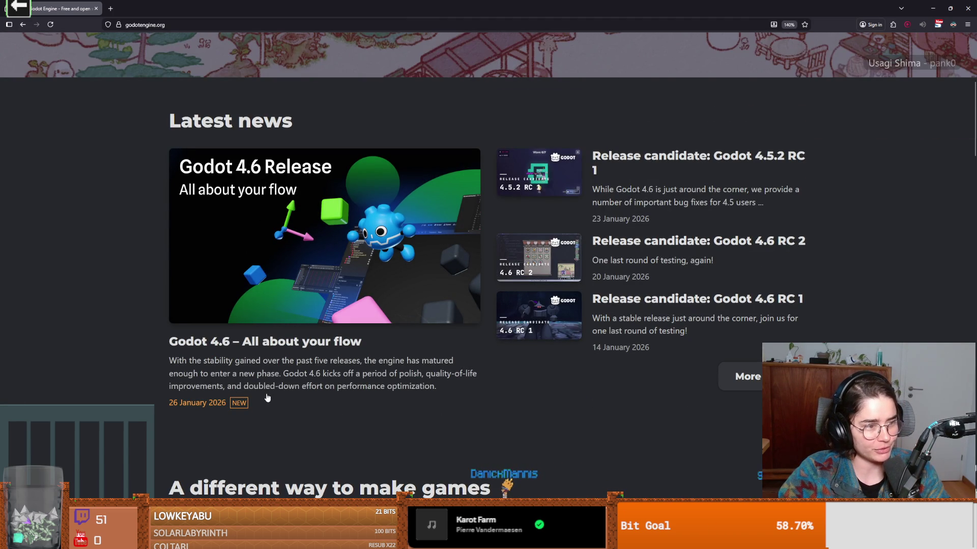
{"action": "scroll", "coordinate": [339, 383], "scroll_direction": "up", "scroll_amount": 3}
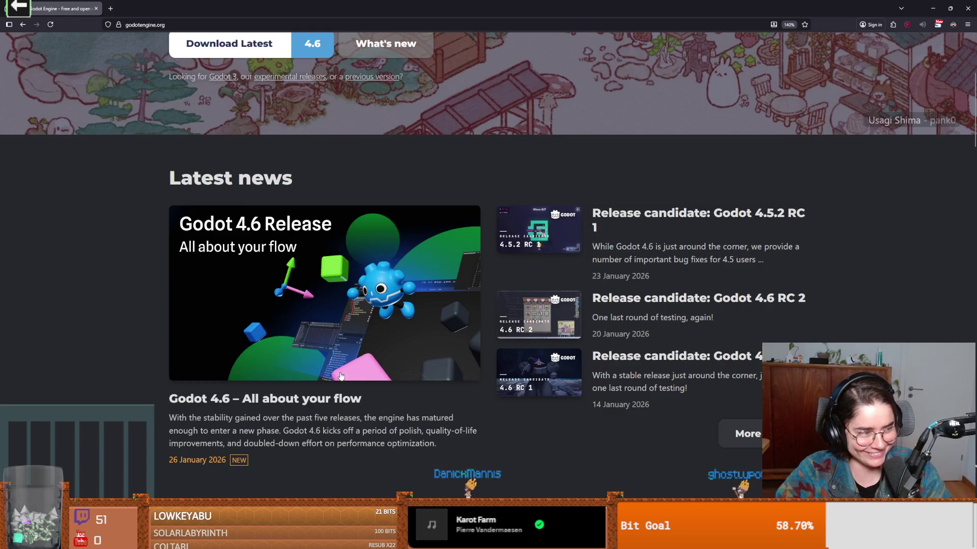
{"action": "scroll", "coordinate": [340, 376], "scroll_direction": "down", "scroll_amount": 1}
{"action": "left_click", "coordinate": [268, 388]}
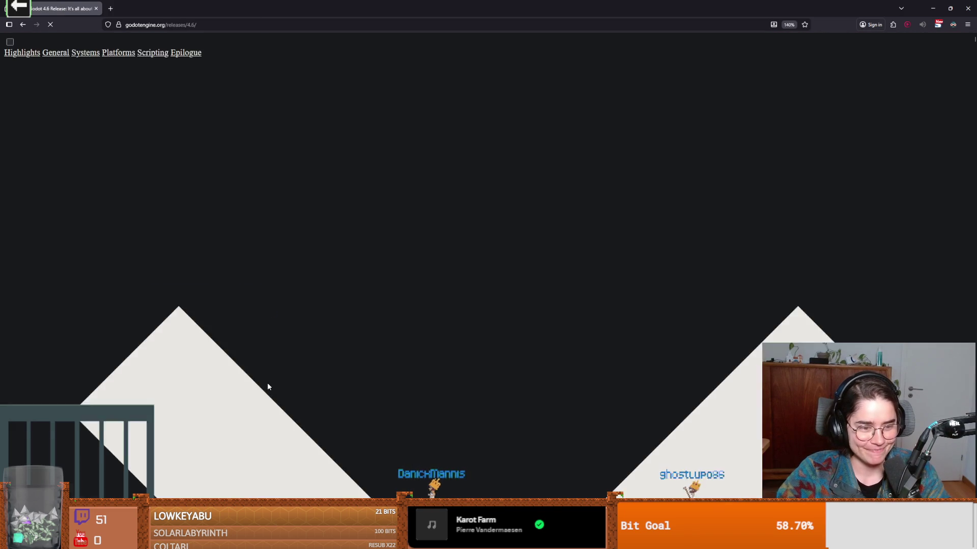
- Scroll through the 4.6 announcement and follow Join the Development Fund
{"action": "scroll", "coordinate": [357, 402], "scroll_direction": "down", "scroll_amount": 2}
{"action": "scroll", "coordinate": [357, 402], "scroll_direction": "up", "scroll_amount": 2}
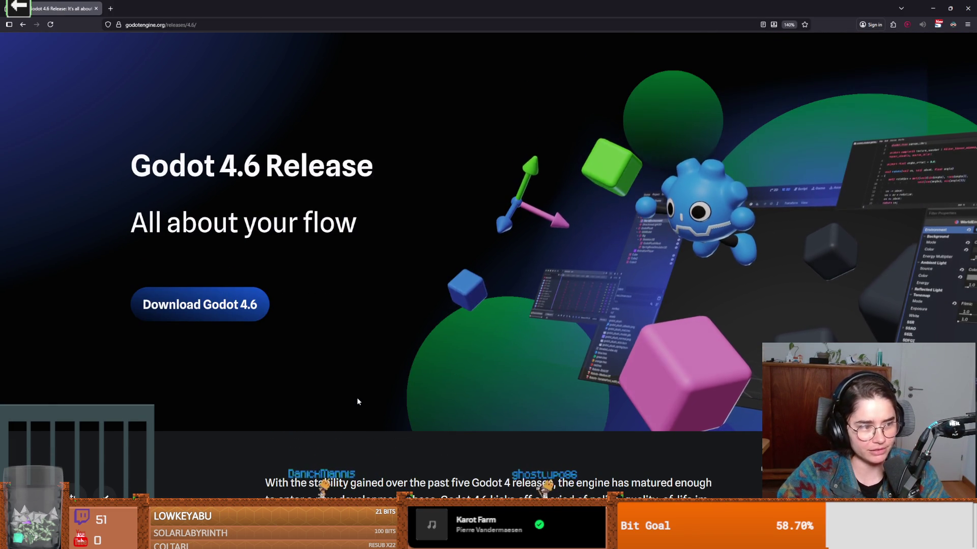
{"action": "scroll", "coordinate": [355, 401], "scroll_direction": "down", "scroll_amount": 10}
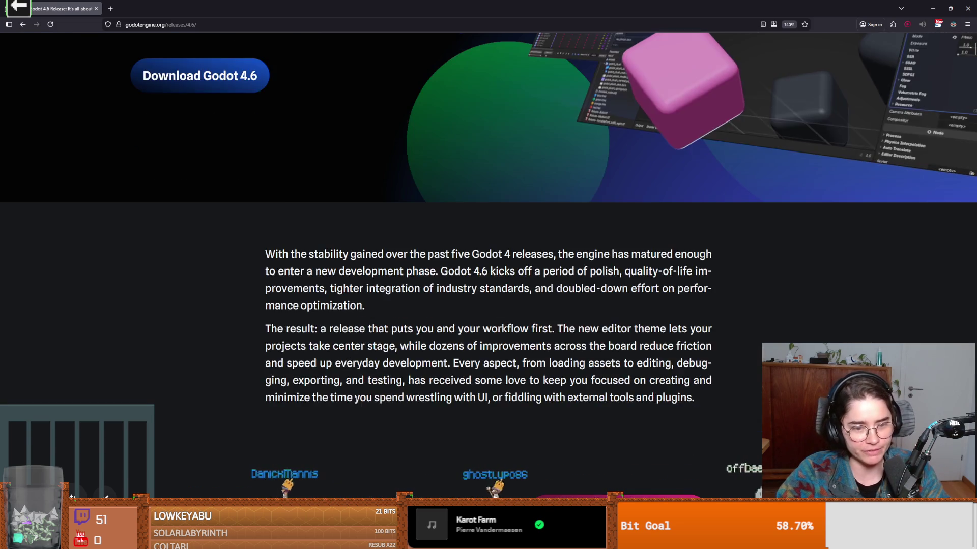
{"action": "scroll", "coordinate": [355, 402], "scroll_direction": "up", "scroll_amount": 3}
{"action": "scroll", "coordinate": [356, 403], "scroll_direction": "down", "scroll_amount": 10}
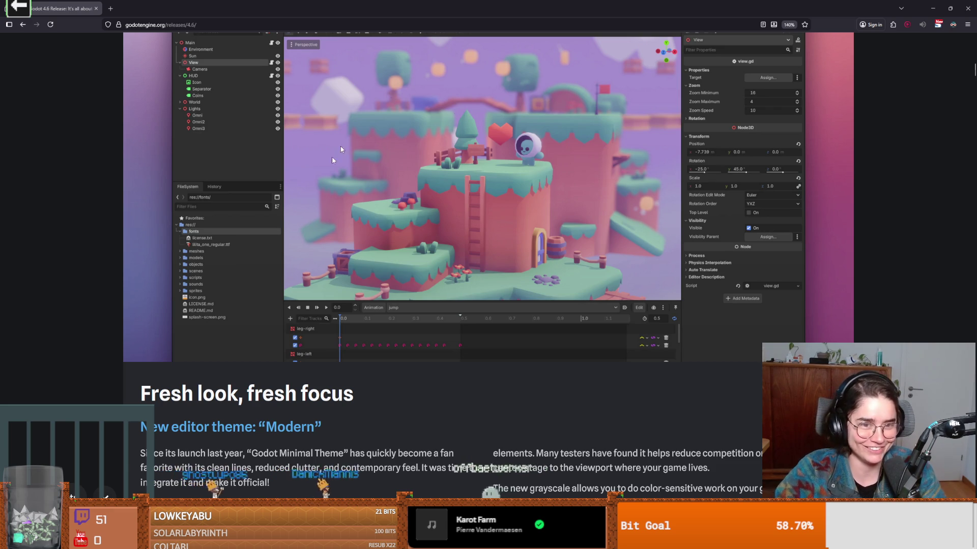
{"action": "scroll", "coordinate": [403, 257], "scroll_direction": "up", "scroll_amount": 15}
{"action": "scroll", "coordinate": [505, 267], "scroll_direction": "down", "scroll_amount": 5}
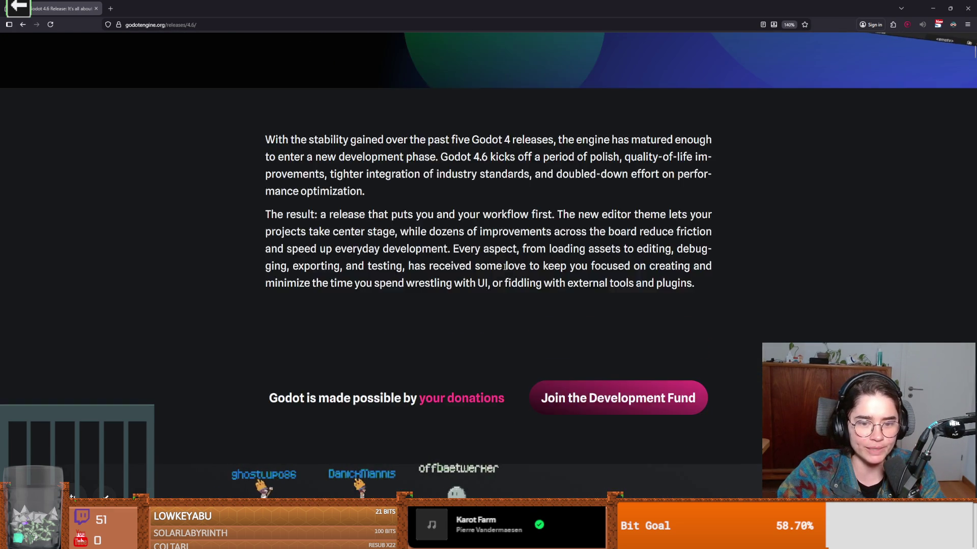
{"action": "scroll", "coordinate": [505, 266], "scroll_direction": "down", "scroll_amount": 2}
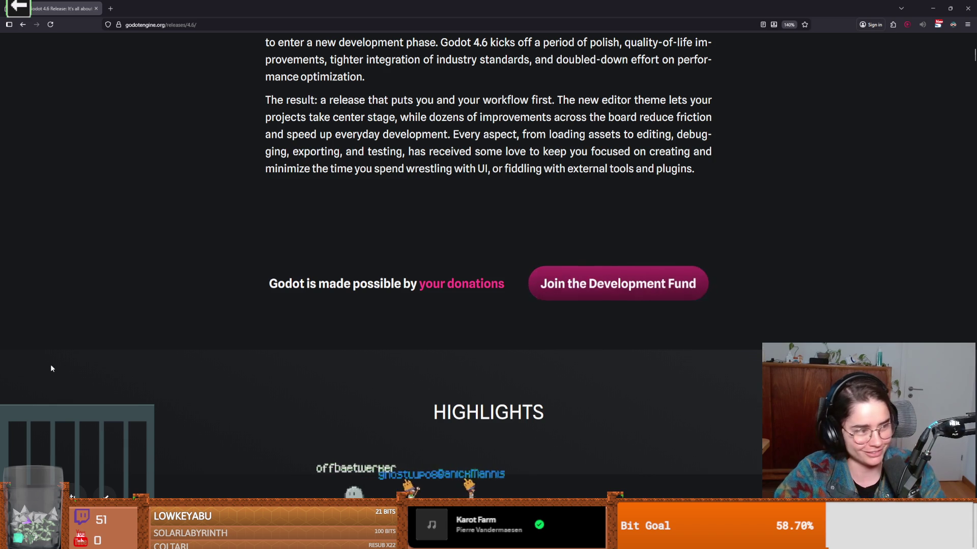
{"action": "scroll", "coordinate": [577, 310], "scroll_direction": "up", "scroll_amount": 3}
{"action": "scroll", "coordinate": [508, 315], "scroll_direction": "down", "scroll_amount": 3}
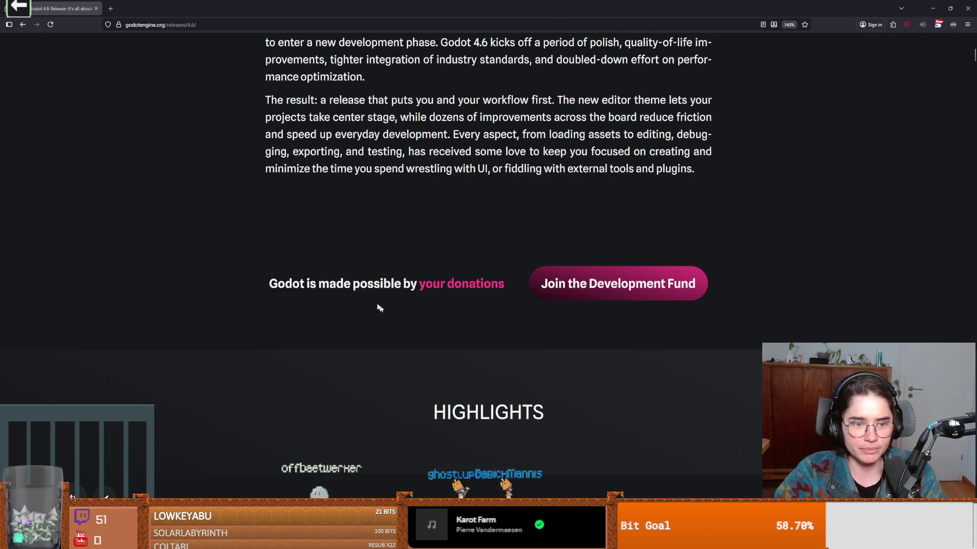
{"action": "left_click", "coordinate": [584, 291]}
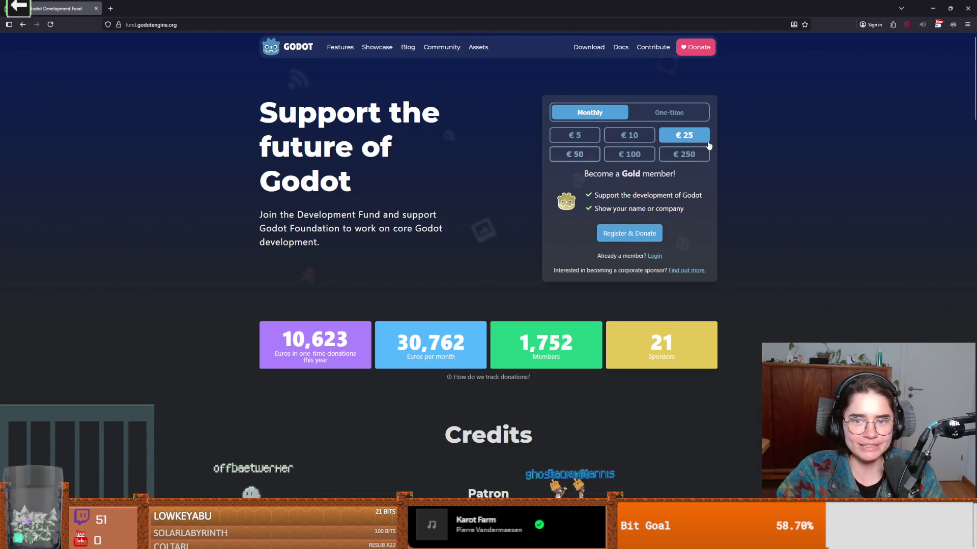
- Set up a one-time Development Fund donation of €30
{"action": "left_click", "coordinate": [656, 121]}
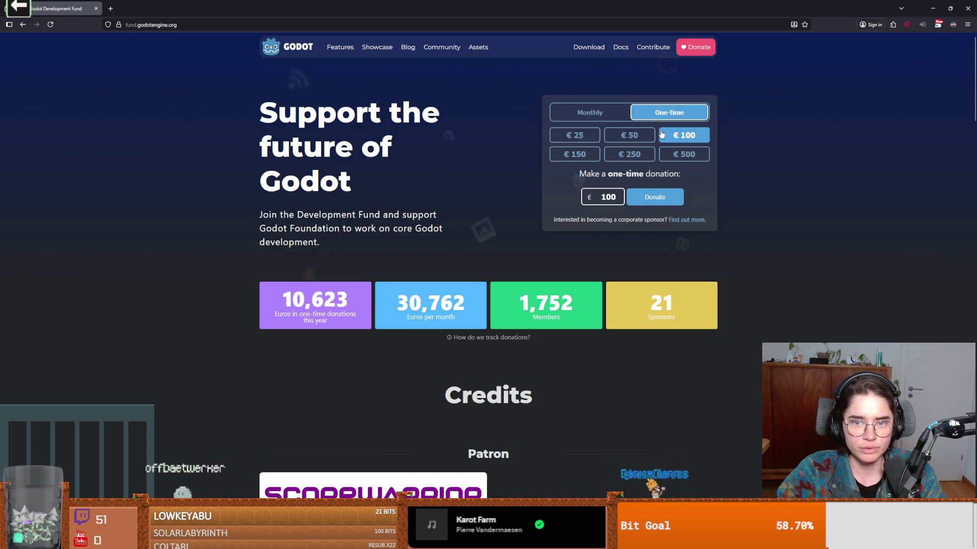
{"action": "double_click", "coordinate": [604, 195]}
{"action": "type", "text": "30"}
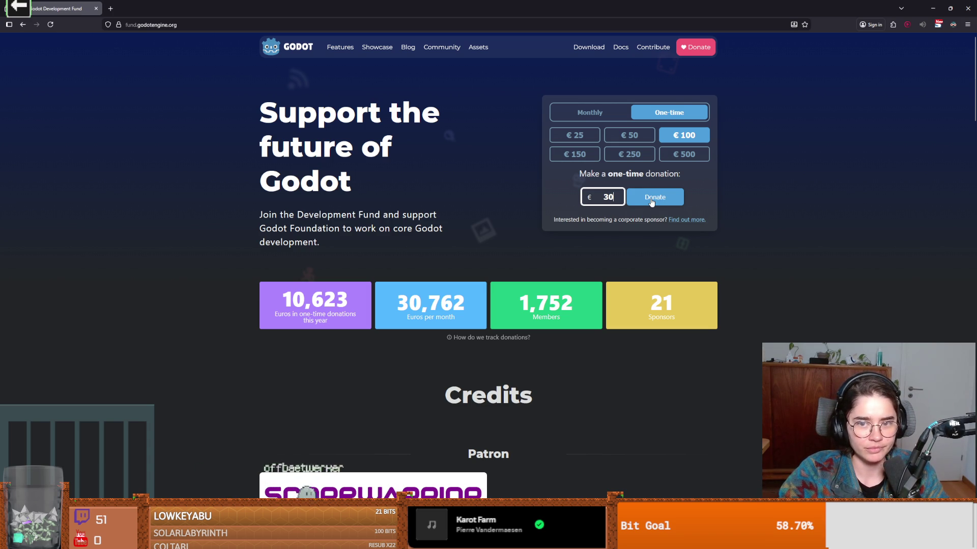
{"action": "key", "text": "alt+Tab"}
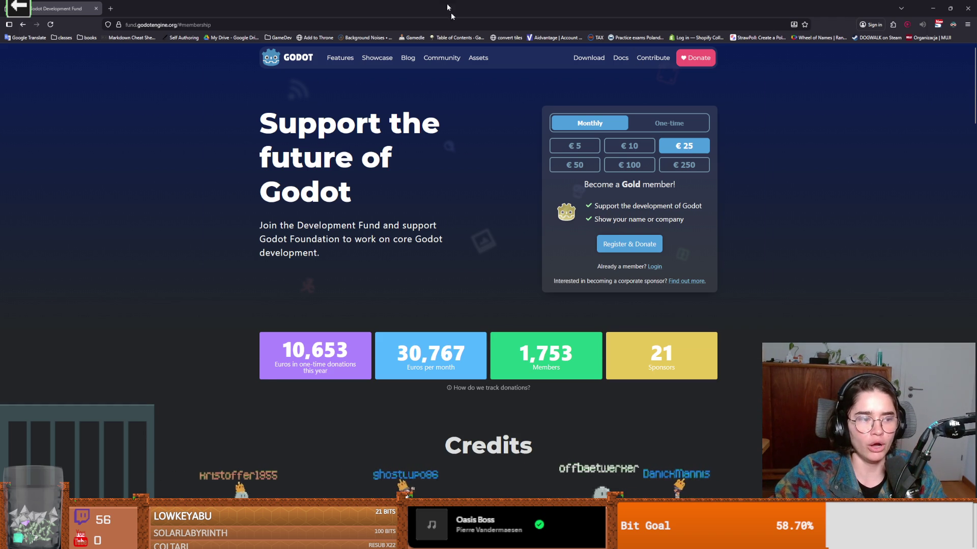
{"action": "key", "text": "alt+Tab"}
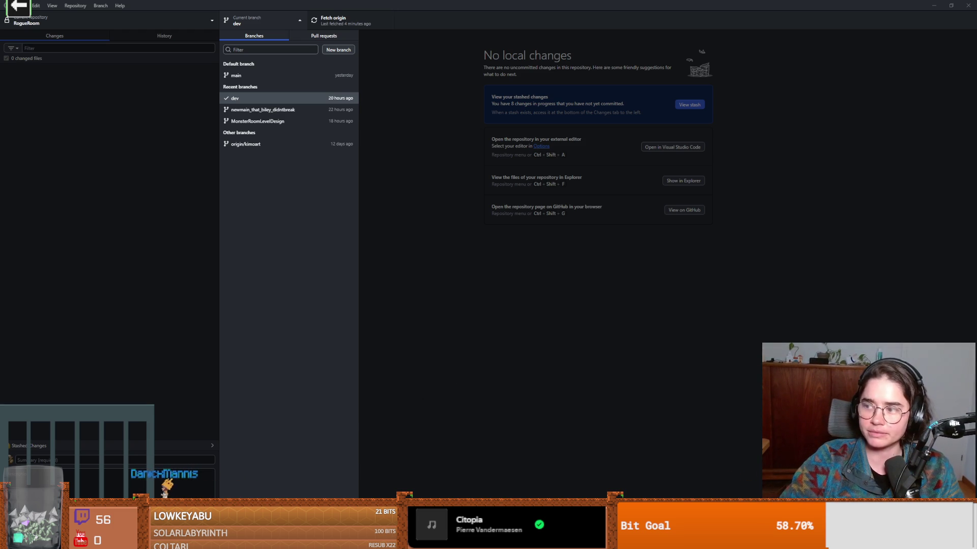
- Close RogueRoom's branch list on dev, then return to the Godot 4.6 release notes
{"action": "left_click", "coordinate": [640, 216]}
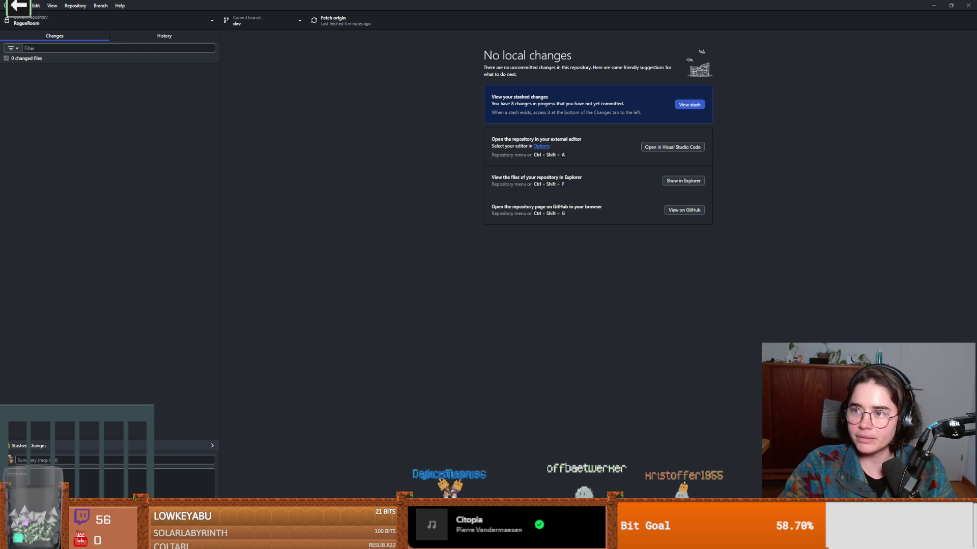
{"action": "key", "text": "alt+Tab"}
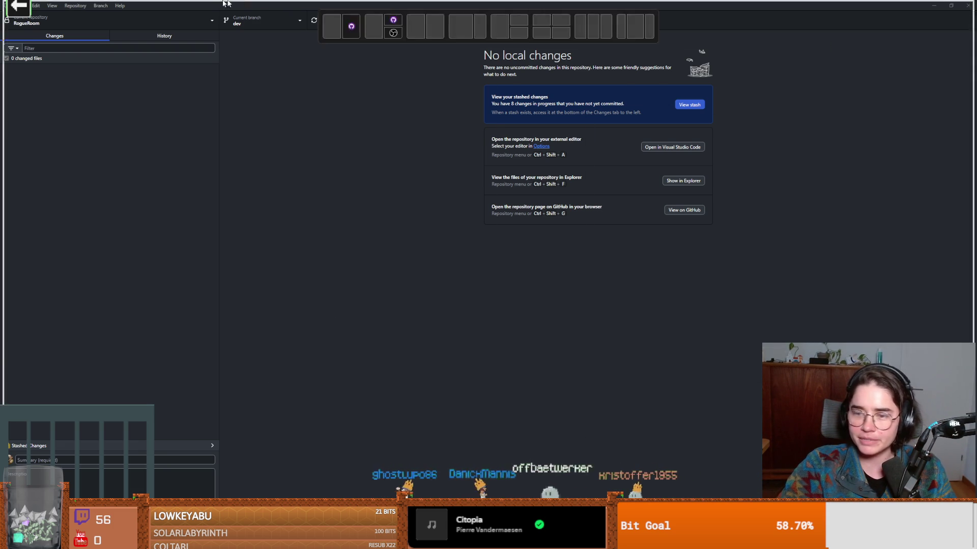
{"action": "scroll", "coordinate": [352, 359], "scroll_direction": "up", "scroll_amount": 7}
{"action": "scroll", "coordinate": [356, 355], "scroll_direction": "down", "scroll_amount": 5}
{"action": "scroll", "coordinate": [356, 358], "scroll_direction": "down", "scroll_amount": 10}
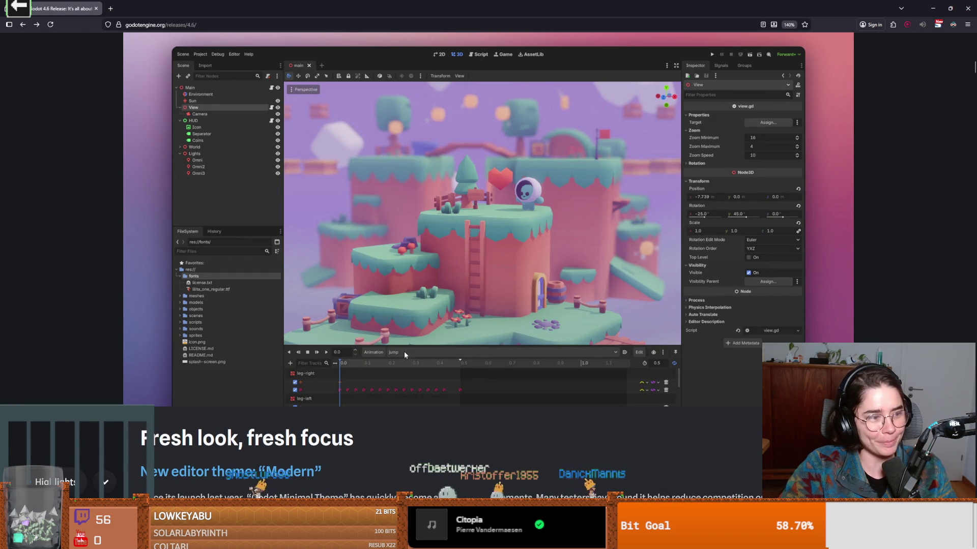
- Read the Jolt Physics section, highlighting and clearing its paragraphs along the way
{"action": "scroll", "coordinate": [379, 337], "scroll_direction": "down", "scroll_amount": 5}
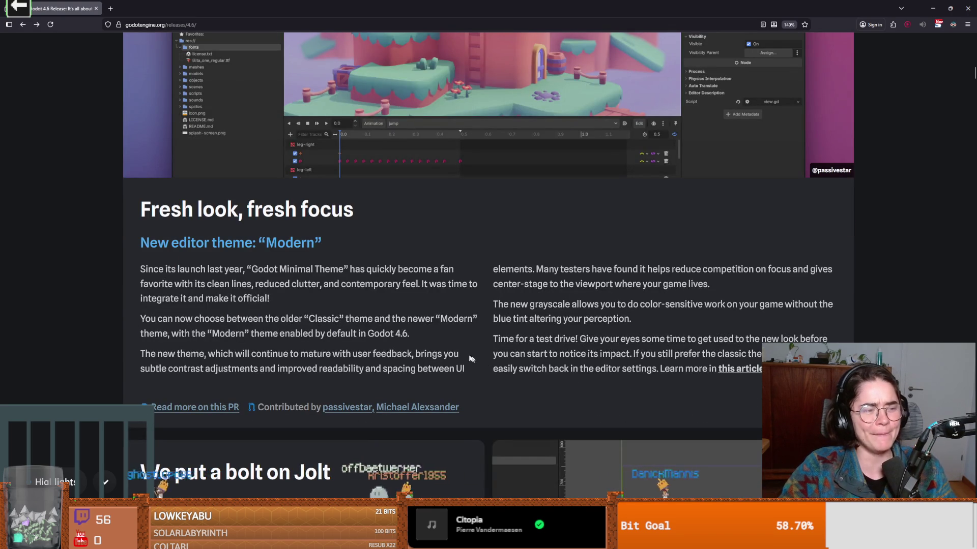
{"action": "scroll", "coordinate": [475, 360], "scroll_direction": "down", "scroll_amount": 6}
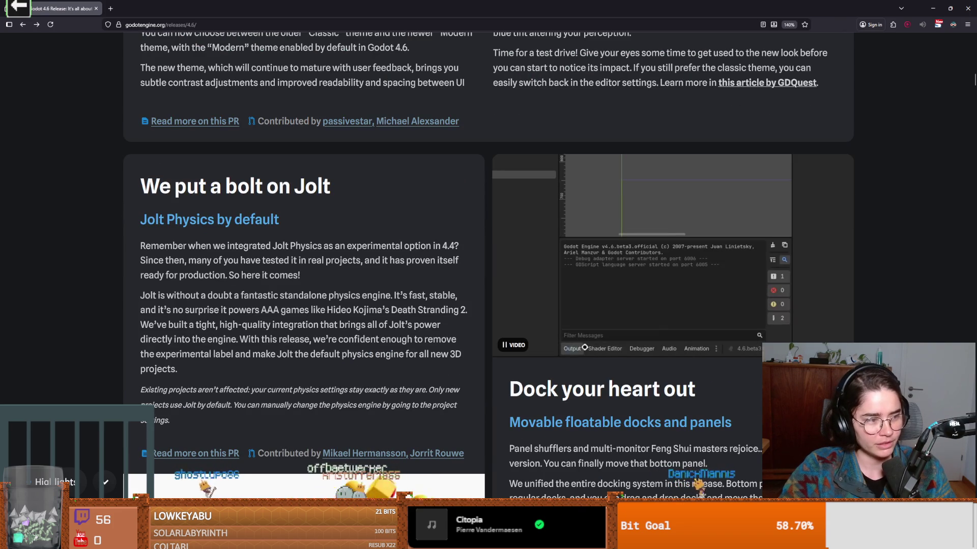
{"action": "scroll", "coordinate": [232, 248], "scroll_direction": "down", "scroll_amount": 5}
{"action": "scroll", "coordinate": [232, 248], "scroll_direction": "up", "scroll_amount": 6}
{"action": "scroll", "coordinate": [280, 264], "scroll_direction": "down", "scroll_amount": 5}
{"action": "mouse_move", "coordinate": [232, 248]}
{"action": "left_mouse_down"}
{"action": "mouse_move", "coordinate": [278, 246]}
{"action": "mouse_move", "coordinate": [275, 283]}
{"action": "left_mouse_up"}
{"action": "scroll", "coordinate": [308, 283], "scroll_direction": "up", "scroll_amount": 3}
{"action": "left_click", "coordinate": [273, 285]}
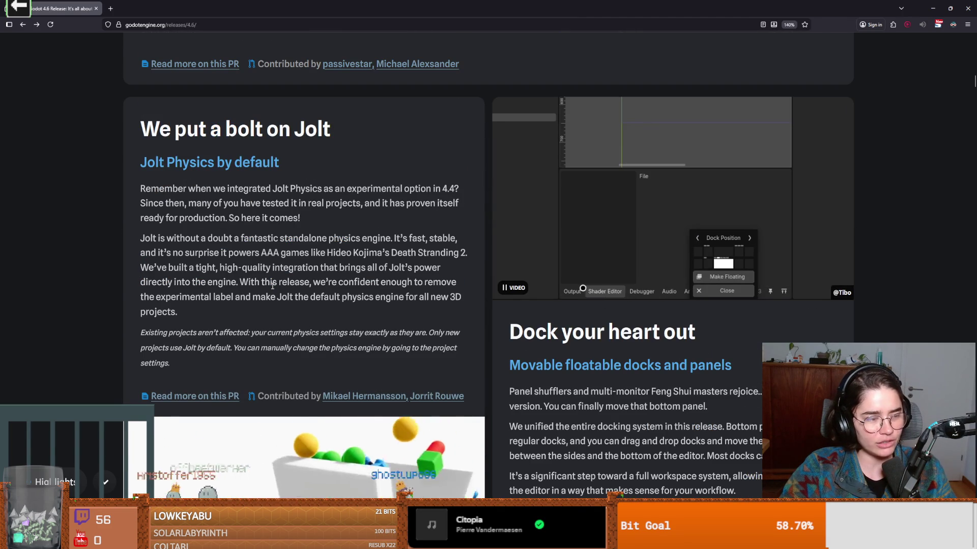
{"action": "mouse_move", "coordinate": [142, 189]}
{"action": "left_mouse_down"}
{"action": "mouse_move", "coordinate": [305, 257]}
{"action": "mouse_move", "coordinate": [221, 367]}
{"action": "mouse_move", "coordinate": [133, 200]}
{"action": "mouse_move", "coordinate": [136, 124]}
{"action": "left_mouse_up"}
{"action": "left_click", "coordinate": [221, 367]}
{"action": "left_click", "coordinate": [216, 264]}
- Read on through the Dock your heart out section, selecting and clearing text
{"action": "scroll", "coordinate": [216, 264], "scroll_direction": "down", "scroll_amount": 2}
{"action": "scroll", "coordinate": [217, 264], "scroll_direction": "down", "scroll_amount": 3}
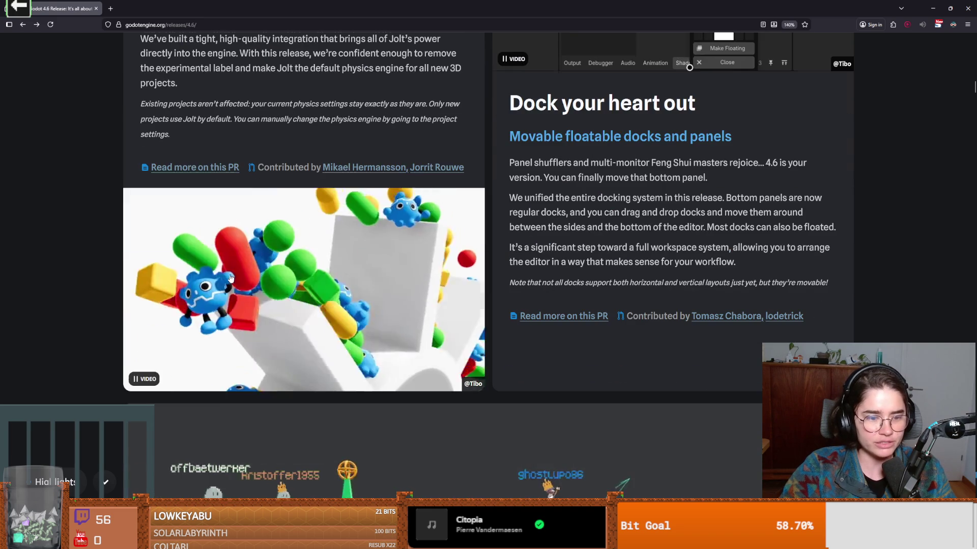
{"action": "scroll", "coordinate": [239, 275], "scroll_direction": "up", "scroll_amount": 4}
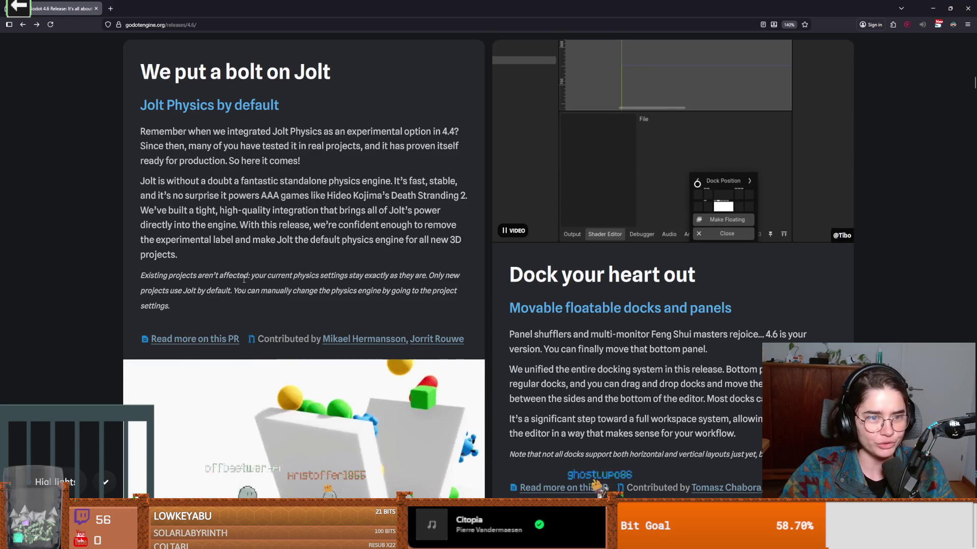
{"action": "scroll", "coordinate": [509, 264], "scroll_direction": "down", "scroll_amount": 2}
{"action": "mouse_move", "coordinate": [508, 152]}
{"action": "left_mouse_down"}
{"action": "mouse_move", "coordinate": [758, 238]}
{"action": "mouse_move", "coordinate": [761, 270]}
{"action": "left_mouse_up"}
{"action": "scroll", "coordinate": [694, 225], "scroll_direction": "up", "scroll_amount": 2}
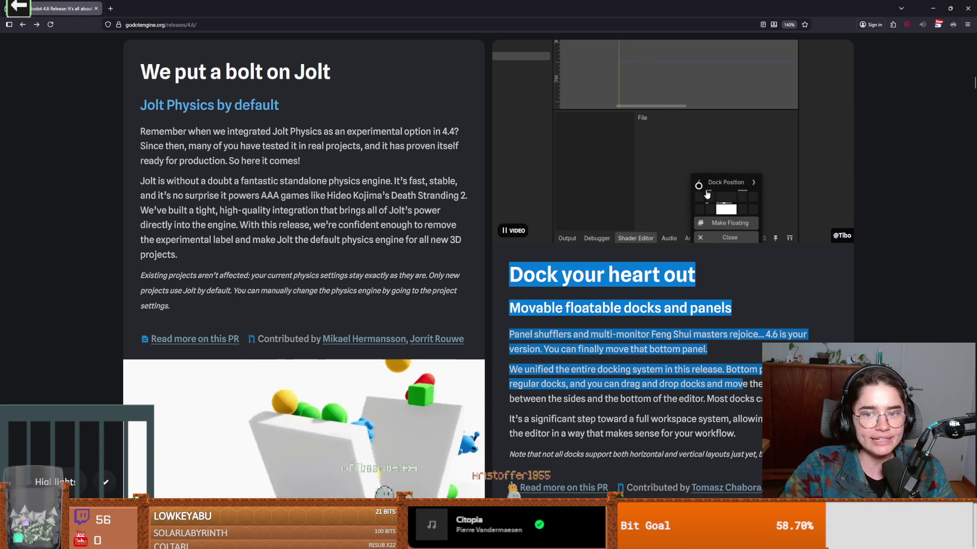
{"action": "scroll", "coordinate": [674, 305], "scroll_direction": "down", "scroll_amount": 3}
{"action": "scroll", "coordinate": [674, 305], "scroll_direction": "up", "scroll_amount": 2}
{"action": "left_click", "coordinate": [673, 305]}
- Scroll past the IK section down to the Reflections got real heading
{"action": "scroll", "coordinate": [674, 305], "scroll_direction": "down", "scroll_amount": 2}
{"action": "scroll", "coordinate": [674, 305], "scroll_direction": "up", "scroll_amount": 5}
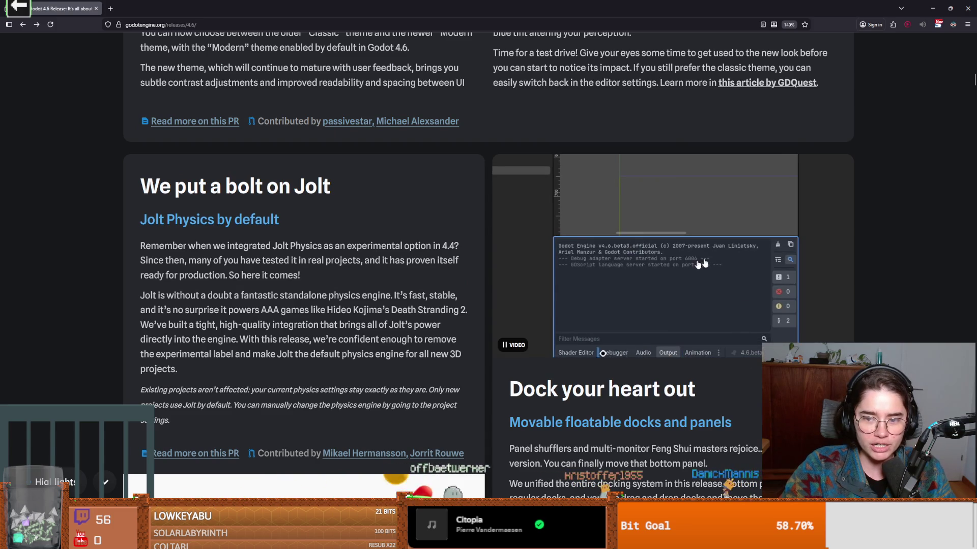
{"action": "scroll", "coordinate": [683, 353], "scroll_direction": "down", "scroll_amount": 10}
{"action": "scroll", "coordinate": [683, 352], "scroll_direction": "up", "scroll_amount": 1}
{"action": "scroll", "coordinate": [861, 288], "scroll_direction": "down", "scroll_amount": 1}
{"action": "scroll", "coordinate": [687, 342], "scroll_direction": "up", "scroll_amount": 2}
{"action": "scroll", "coordinate": [689, 346], "scroll_direction": "down", "scroll_amount": 3}
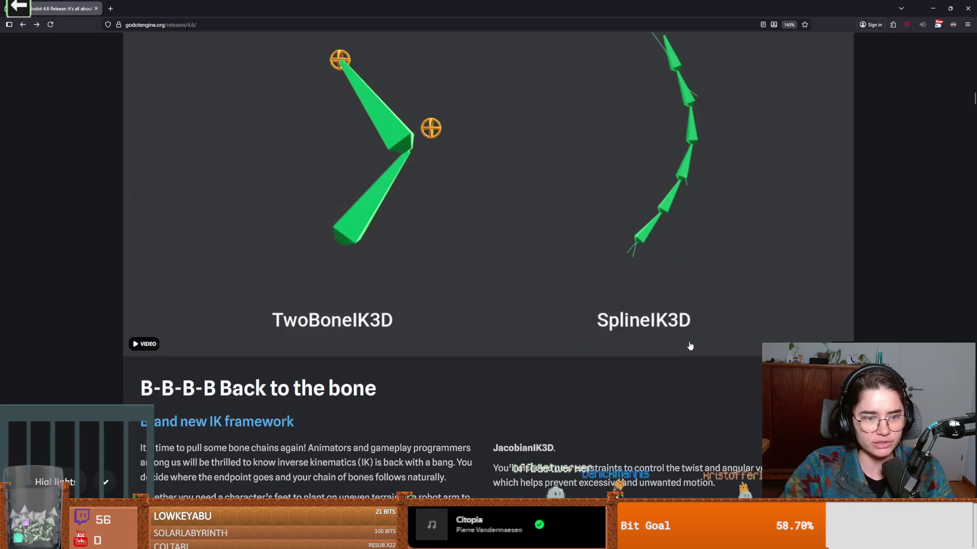
{"action": "scroll", "coordinate": [702, 343], "scroll_direction": "up", "scroll_amount": 1}
{"action": "scroll", "coordinate": [702, 342], "scroll_direction": "down", "scroll_amount": 1}
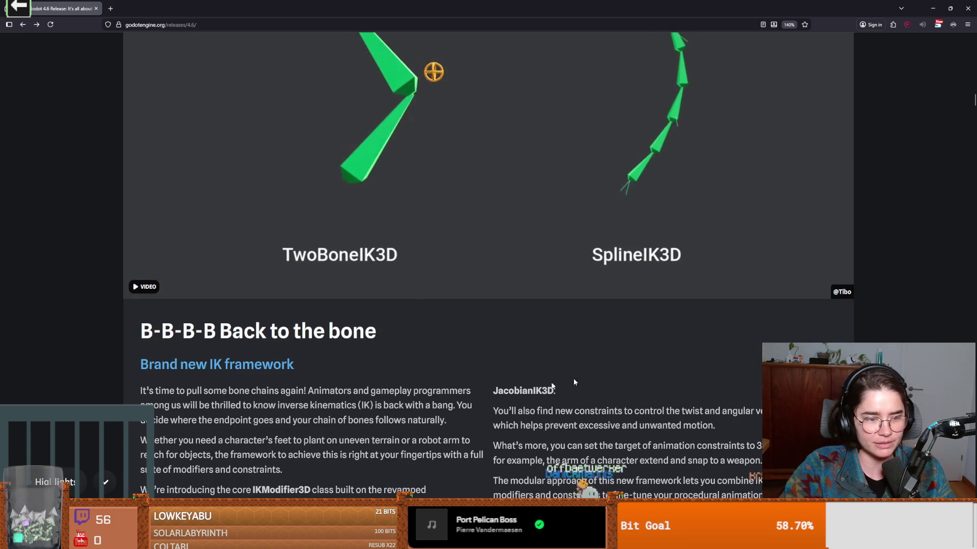
{"action": "scroll", "coordinate": [510, 386], "scroll_direction": "up", "scroll_amount": 2}
{"action": "scroll", "coordinate": [513, 385], "scroll_direction": "down", "scroll_amount": 1}
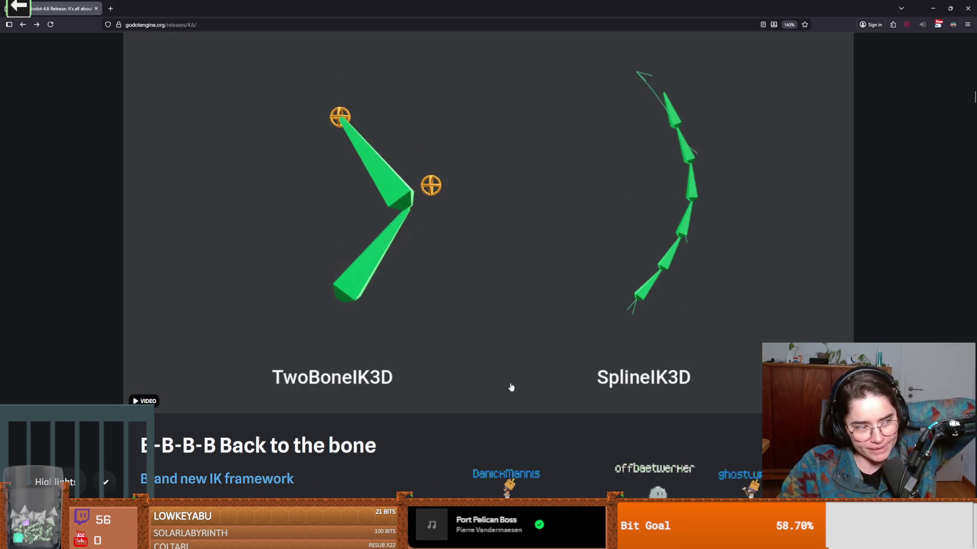
{"action": "scroll", "coordinate": [469, 386], "scroll_direction": "down", "scroll_amount": 10}
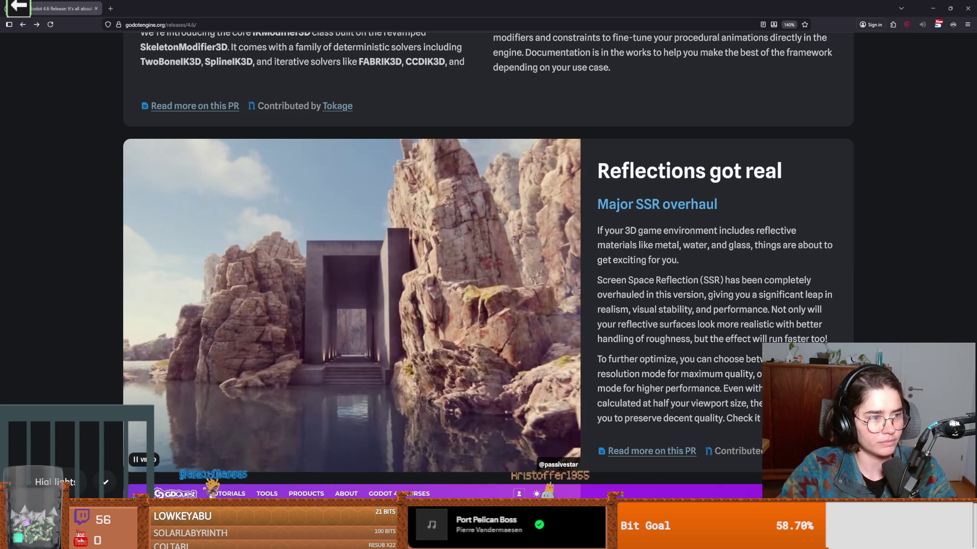
- Highlight the Major SSR overhaul heading lines and scroll into the section
{"action": "left_click_drag", "start_coordinate": [610, 172], "coordinate": [783, 172]}
{"action": "left_click", "coordinate": [615, 204]}
{"action": "left_click_drag", "start_coordinate": [615, 204], "coordinate": [717, 204]}
{"action": "left_click", "coordinate": [651, 269]}
{"action": "scroll", "coordinate": [651, 270], "scroll_direction": "down", "scroll_amount": 2}
{"action": "scroll", "coordinate": [651, 270], "scroll_direction": "up", "scroll_amount": 2}
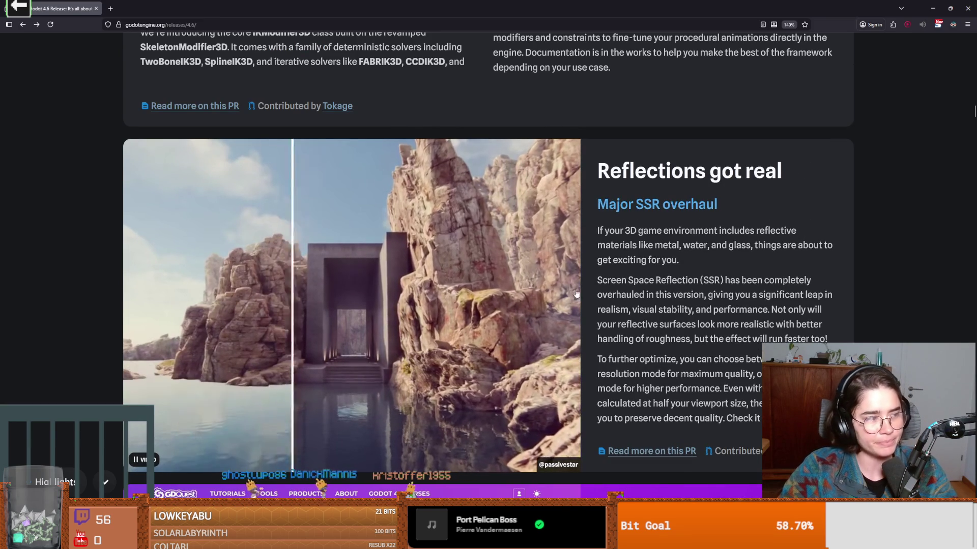
{"action": "scroll", "coordinate": [579, 294], "scroll_direction": "down", "scroll_amount": 1}
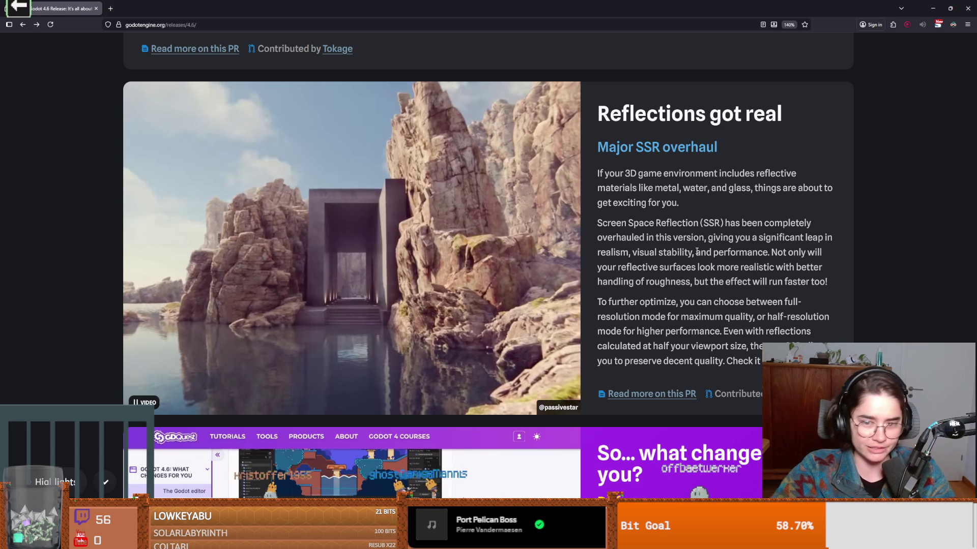
- Highlight SSR paragraph phrases like water, Screen Space, visual stability, then reach 'So... what changes for you?'
{"action": "left_click_drag", "start_coordinate": [604, 174], "coordinate": [697, 197]}
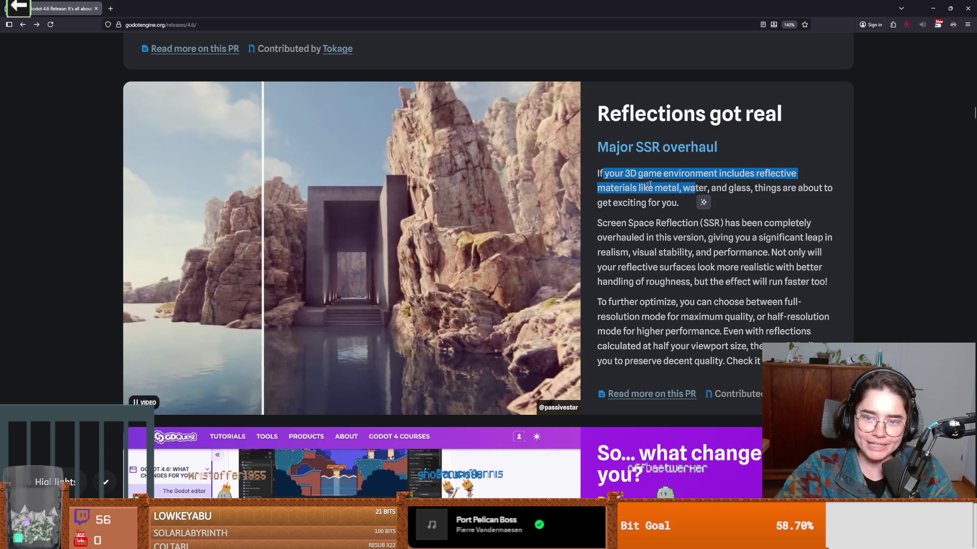
{"action": "double_click", "coordinate": [694, 188]}
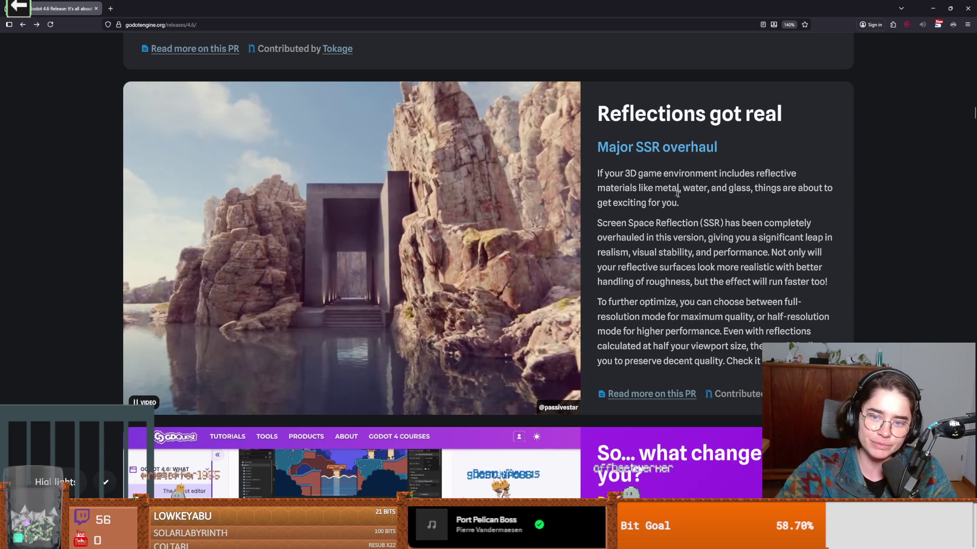
{"action": "double_click", "coordinate": [742, 188]}
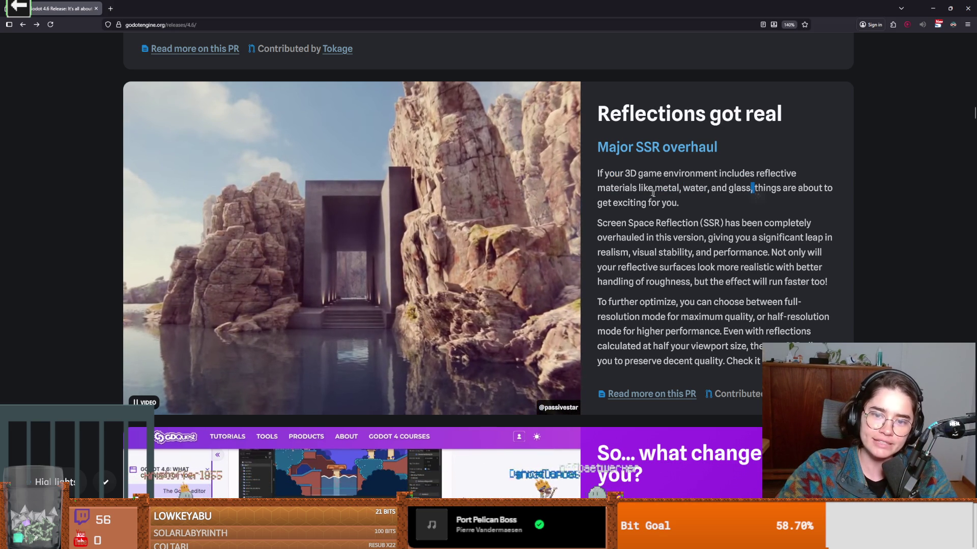
{"action": "left_click_drag", "start_coordinate": [613, 202], "coordinate": [678, 203]}
{"action": "left_click", "coordinate": [619, 221]}
{"action": "left_click_drag", "start_coordinate": [619, 221], "coordinate": [655, 223]}
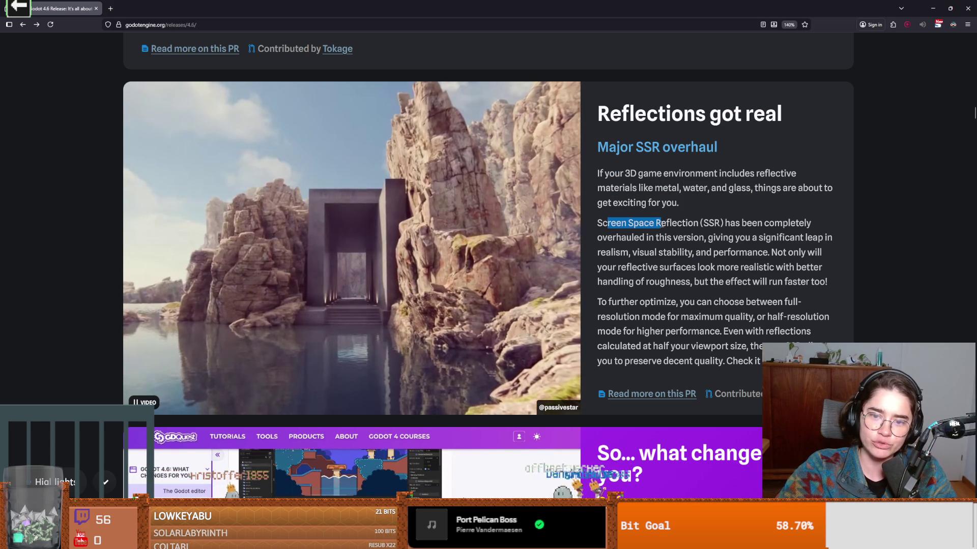
{"action": "left_click", "coordinate": [616, 237]}
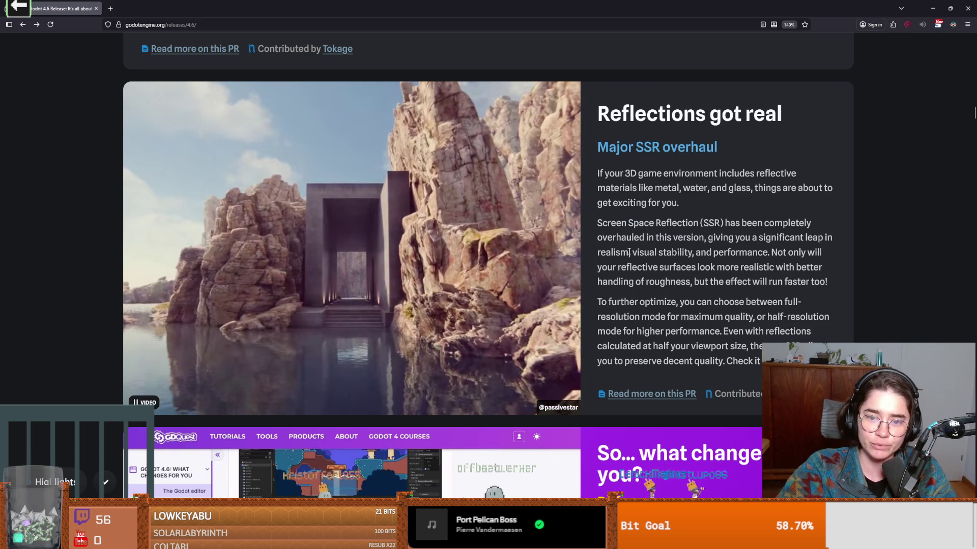
{"action": "left_click_drag", "start_coordinate": [631, 252], "coordinate": [769, 252]}
{"action": "left_click", "coordinate": [699, 258]}
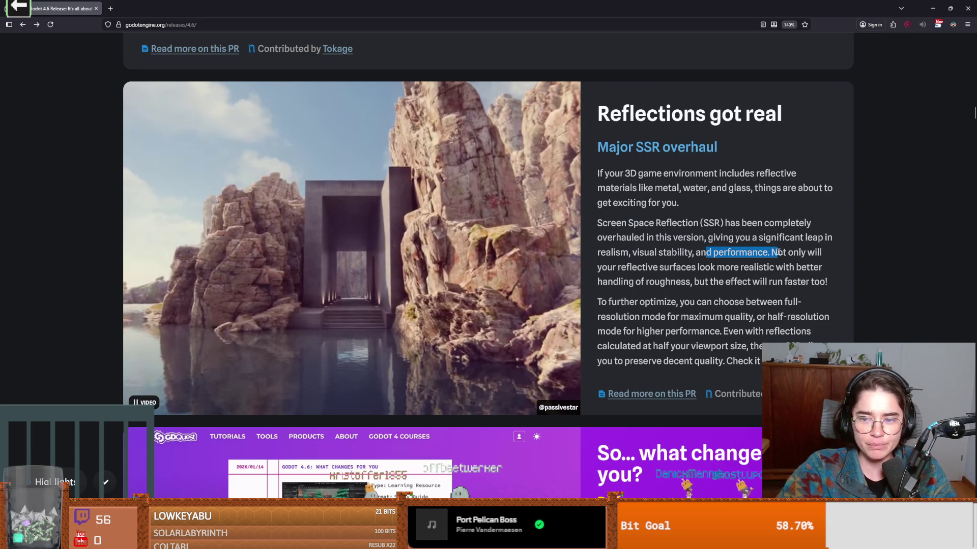
{"action": "left_click", "coordinate": [697, 258]}
{"action": "scroll", "coordinate": [697, 257], "scroll_direction": "down", "scroll_amount": 2}
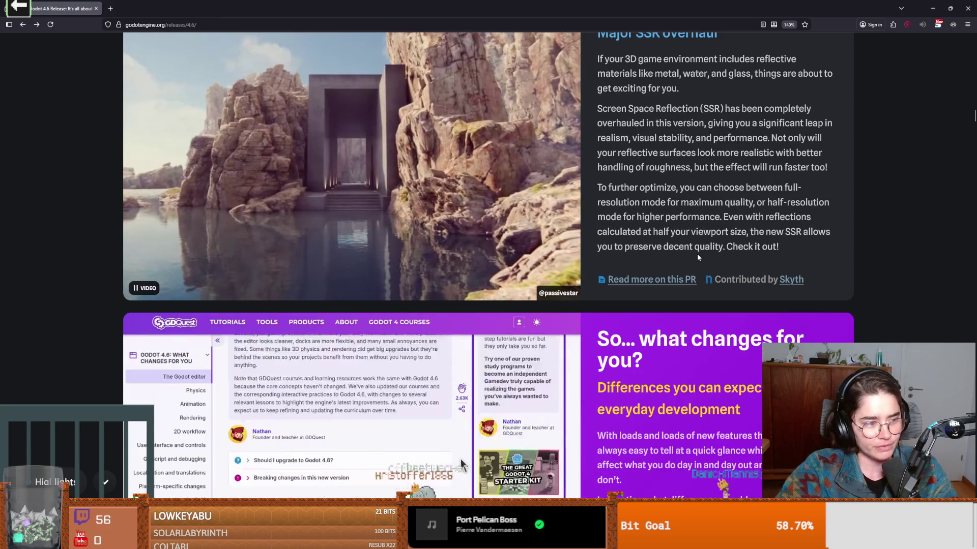
{"action": "scroll", "coordinate": [696, 254], "scroll_direction": "down", "scroll_amount": 2}
{"action": "left_click_drag", "start_coordinate": [609, 225], "coordinate": [656, 225]}
{"action": "left_click", "coordinate": [653, 229]}
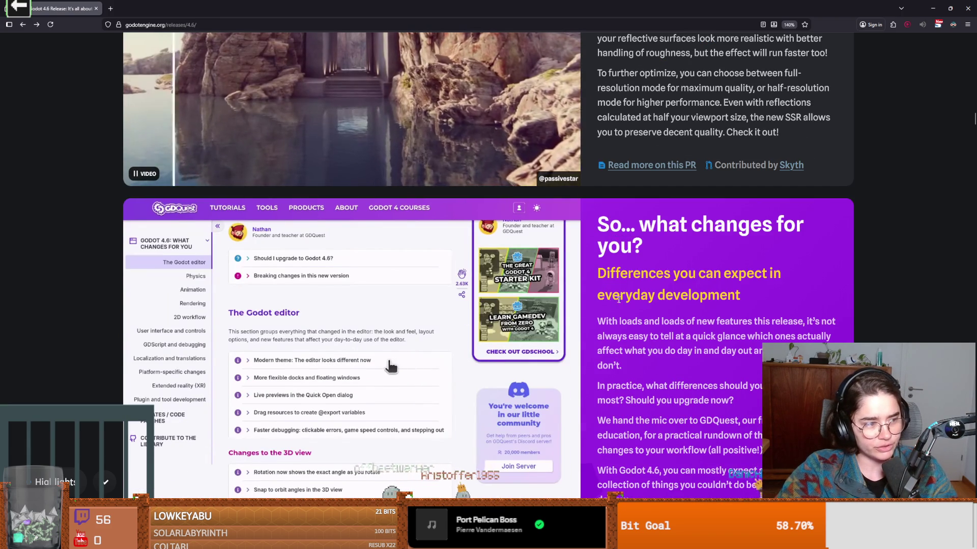
{"action": "scroll", "coordinate": [598, 303], "scroll_direction": "down", "scroll_amount": 2}
{"action": "scroll", "coordinate": [598, 303], "scroll_direction": "up", "scroll_amount": 2}
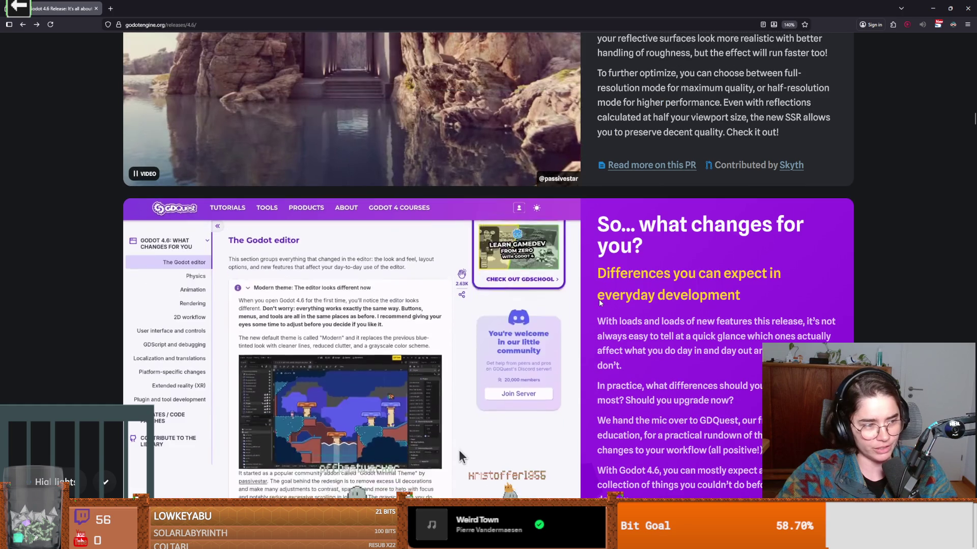
{"action": "left_click_drag", "start_coordinate": [599, 224], "coordinate": [637, 248]}
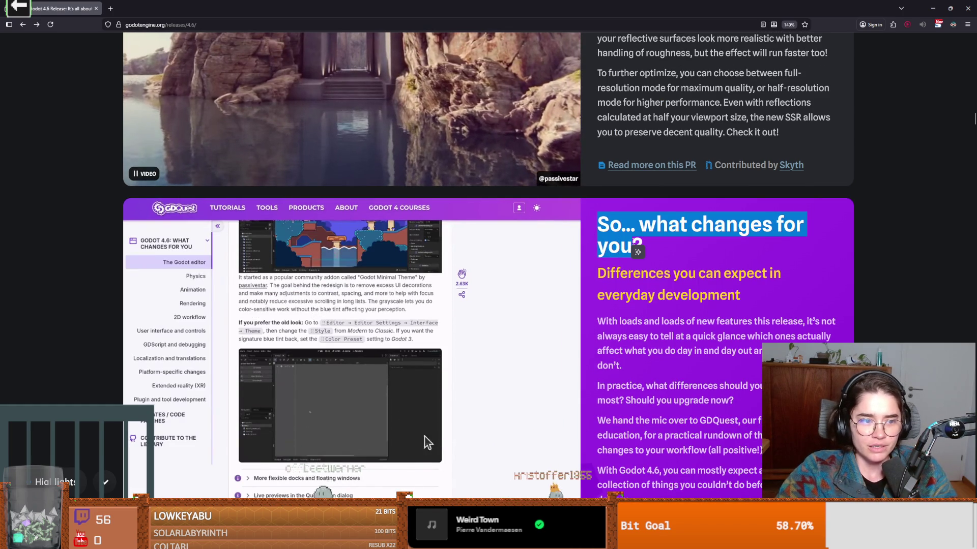
{"action": "scroll", "coordinate": [338, 381], "scroll_direction": "down", "scroll_amount": 1}
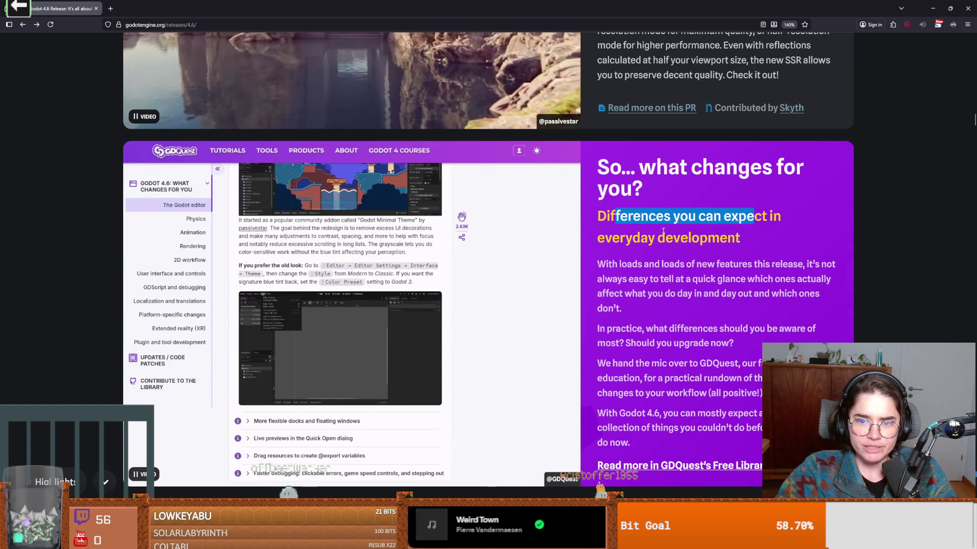
{"action": "left_click", "coordinate": [662, 233]}
{"action": "scroll", "coordinate": [600, 347], "scroll_direction": "down", "scroll_amount": 2}
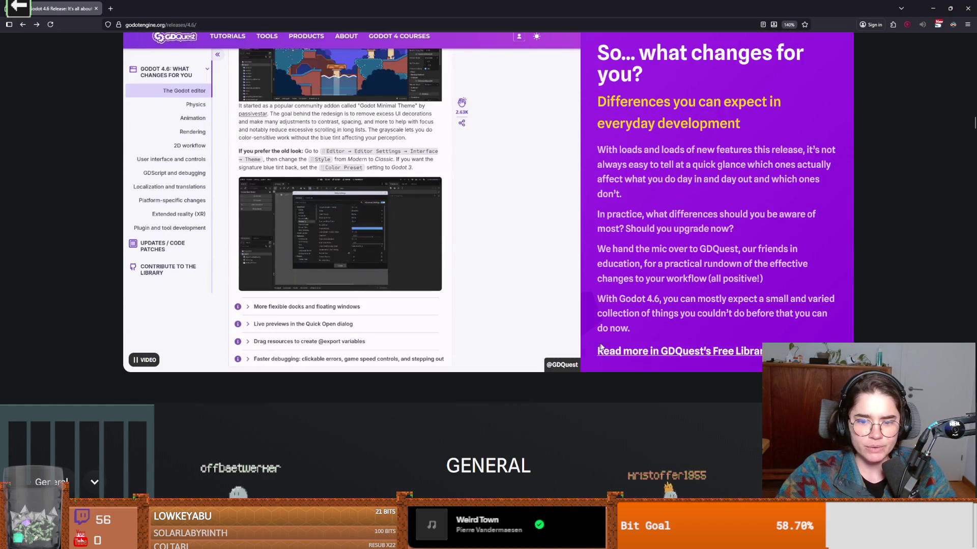
{"action": "scroll", "coordinate": [601, 347], "scroll_direction": "up", "scroll_amount": 1}
{"action": "left_click_drag", "start_coordinate": [605, 207], "coordinate": [751, 209]}
{"action": "left_click_drag", "start_coordinate": [620, 159], "coordinate": [719, 177]}
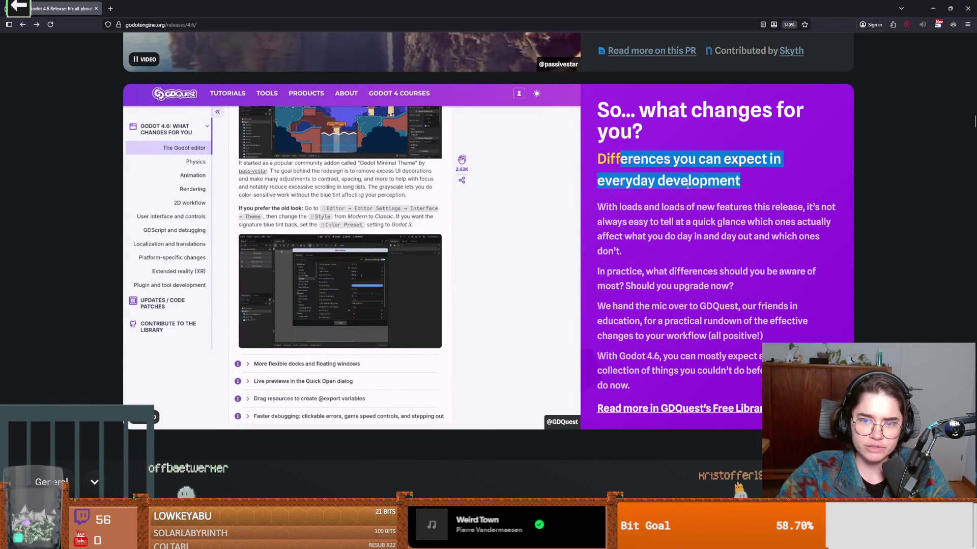
{"action": "double_click", "coordinate": [651, 208]}
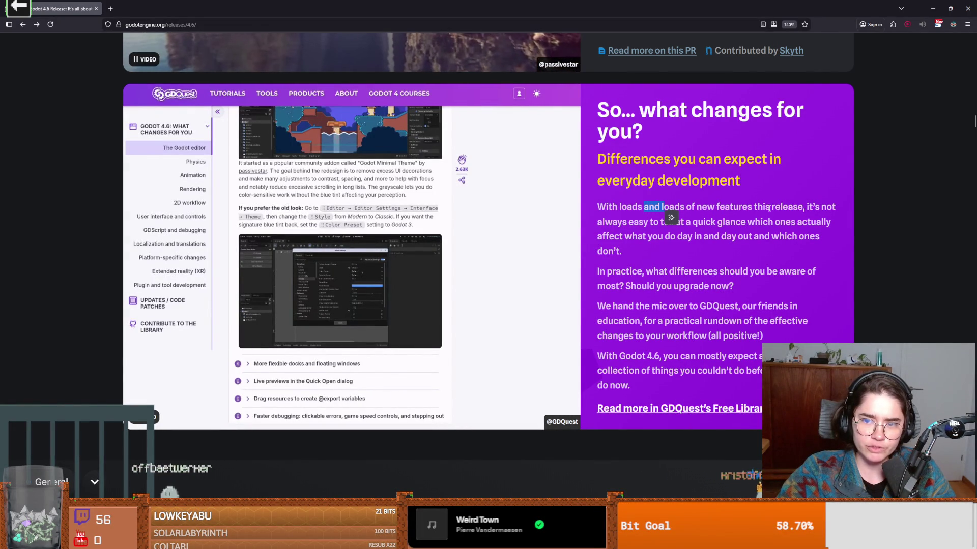
{"action": "left_click", "coordinate": [606, 227]}
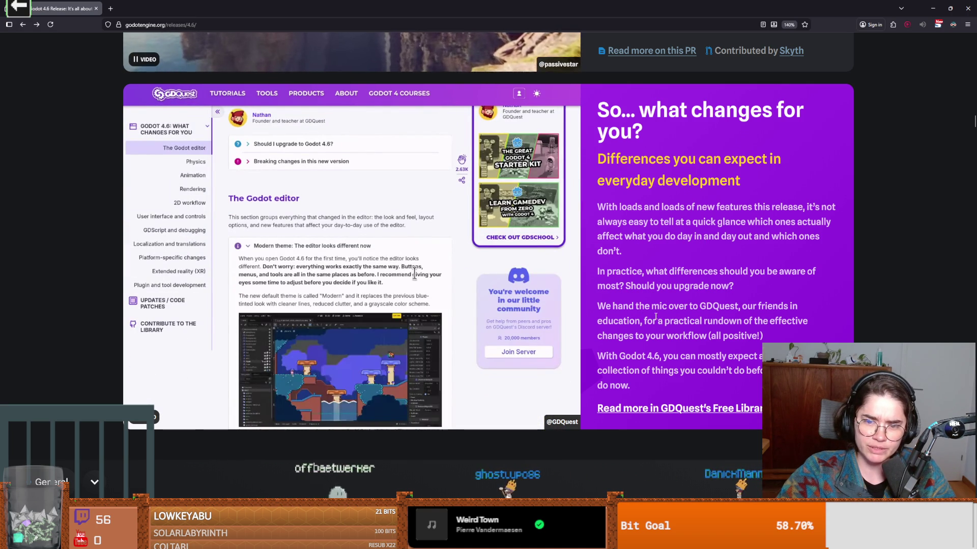
{"action": "scroll", "coordinate": [488, 229], "scroll_direction": "down", "scroll_amount": 2}
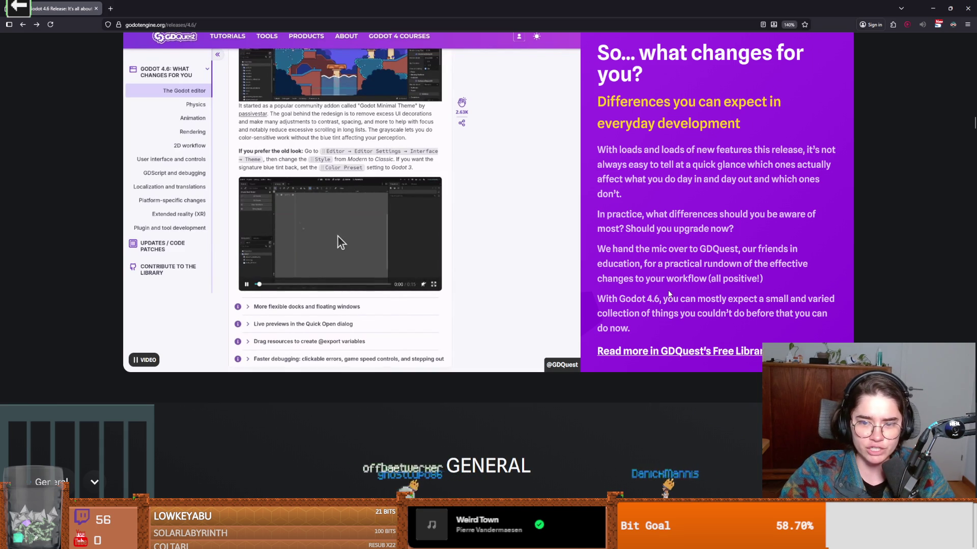
{"action": "scroll", "coordinate": [692, 295], "scroll_direction": "down", "scroll_amount": 2}
{"action": "scroll", "coordinate": [675, 295], "scroll_direction": "down", "scroll_amount": 5}
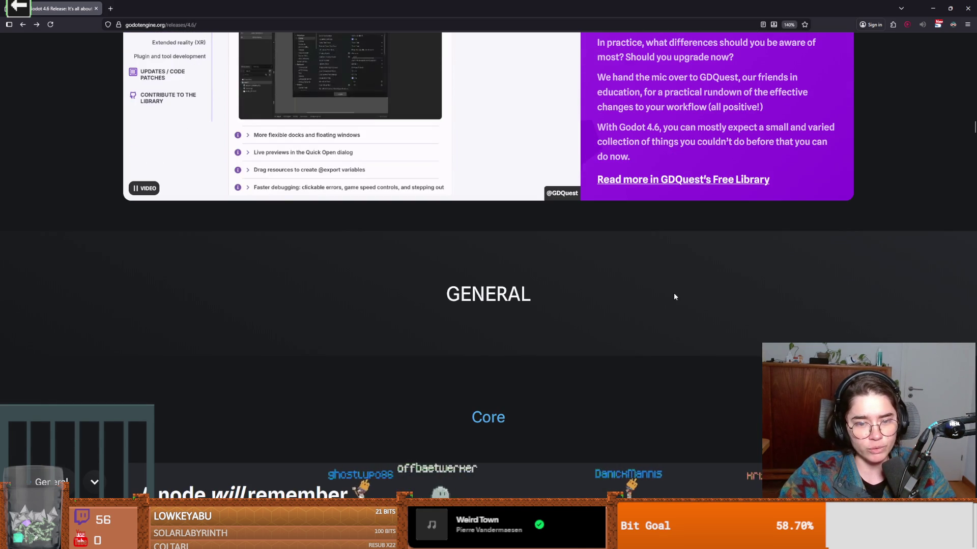
{"action": "scroll", "coordinate": [675, 290], "scroll_direction": "down", "scroll_amount": 1}
{"action": "scroll", "coordinate": [676, 288], "scroll_direction": "up", "scroll_amount": 1}
{"action": "scroll", "coordinate": [675, 288], "scroll_direction": "up", "scroll_amount": 2}
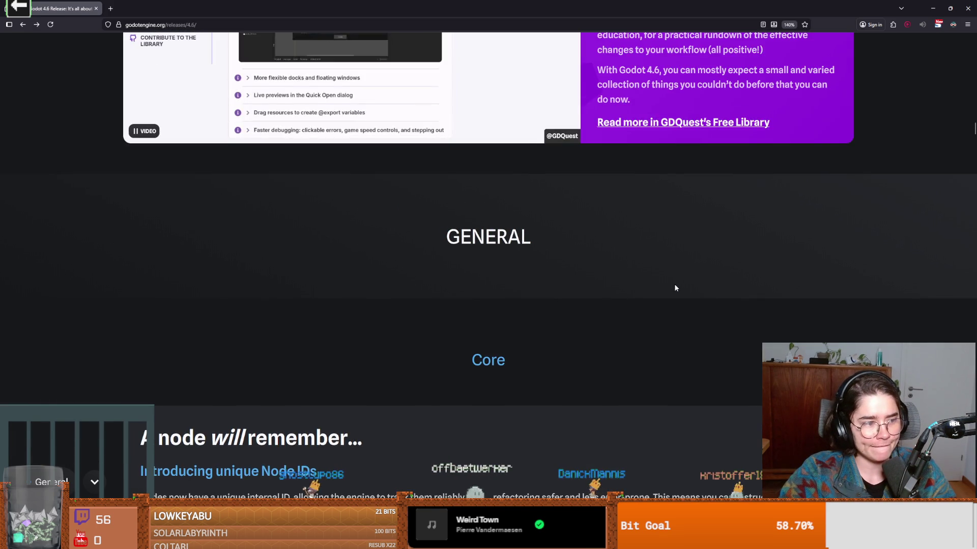
{"action": "scroll", "coordinate": [675, 288], "scroll_direction": "down", "scroll_amount": 5}
{"action": "left_click_drag", "start_coordinate": [182, 152], "coordinate": [385, 169]}
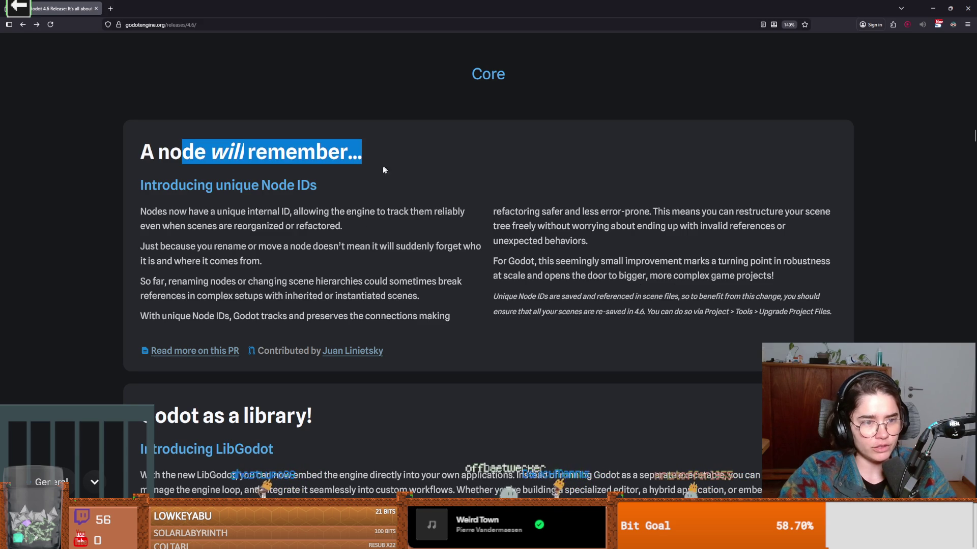
{"action": "mouse_move", "coordinate": [151, 186]}
{"action": "left_mouse_down"}
{"action": "mouse_move", "coordinate": [356, 229]}
{"action": "mouse_move", "coordinate": [806, 296]}
{"action": "mouse_move", "coordinate": [493, 297]}
{"action": "mouse_move", "coordinate": [93, 158]}
{"action": "left_mouse_up"}
{"action": "left_click", "coordinate": [275, 207]}
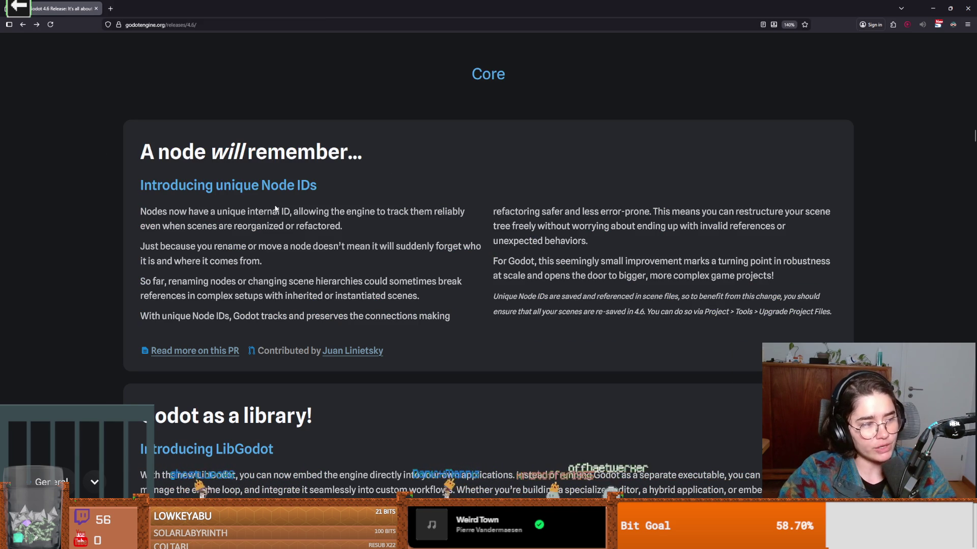
{"action": "scroll", "coordinate": [274, 202], "scroll_direction": "down", "scroll_amount": 2}
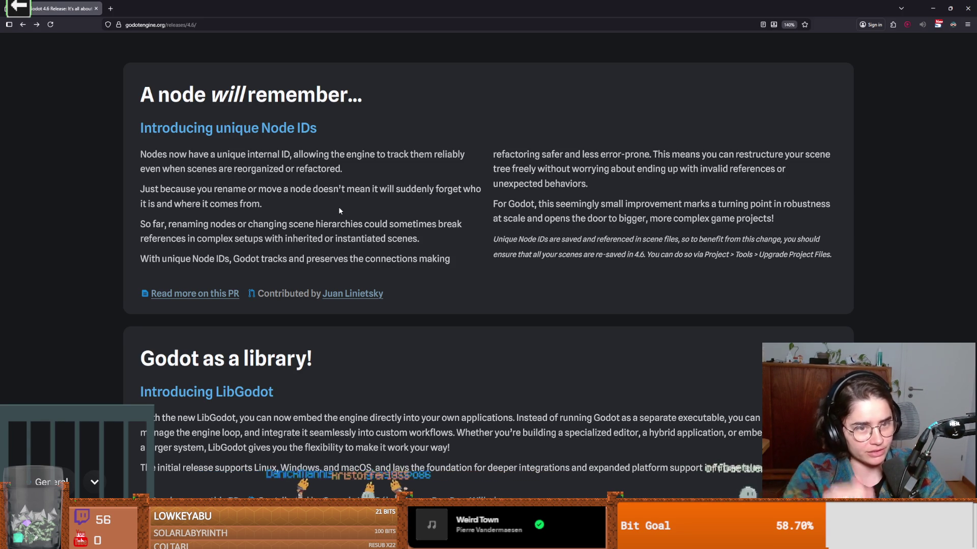
{"action": "left_click_drag", "start_coordinate": [136, 81], "coordinate": [846, 262]}
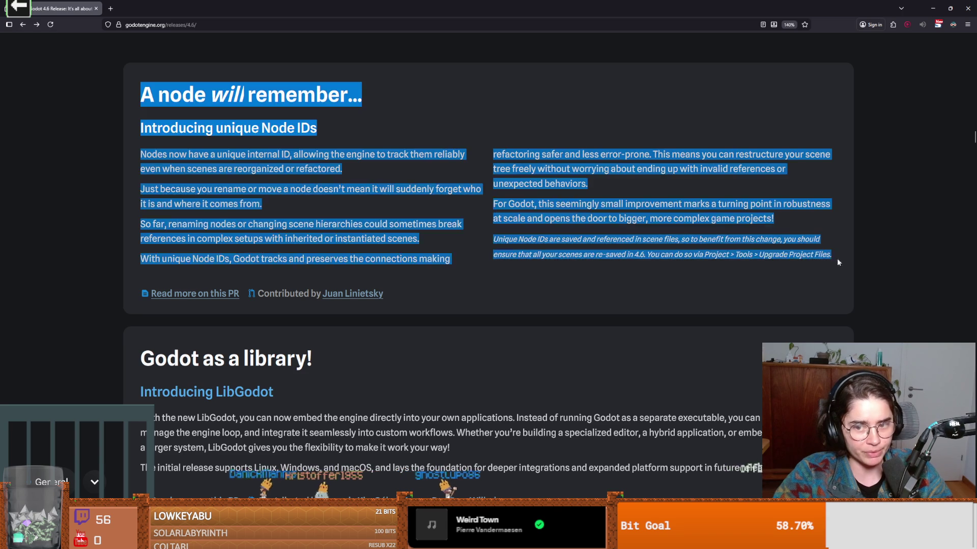
{"action": "left_click", "coordinate": [605, 249]}
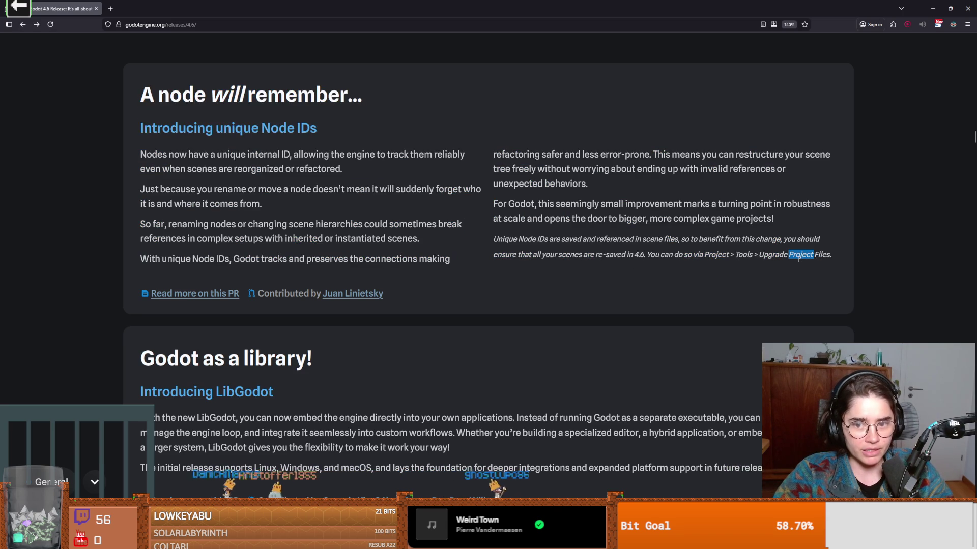
{"action": "left_click", "coordinate": [563, 239]}
{"action": "left_click_drag", "start_coordinate": [507, 240], "coordinate": [566, 255]}
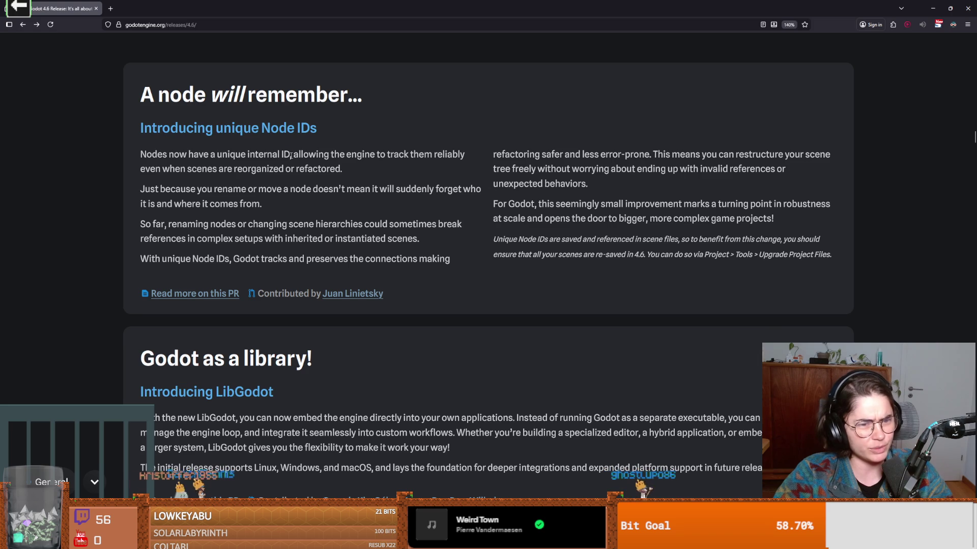
{"action": "left_click_drag", "start_coordinate": [290, 154], "coordinate": [145, 156]}
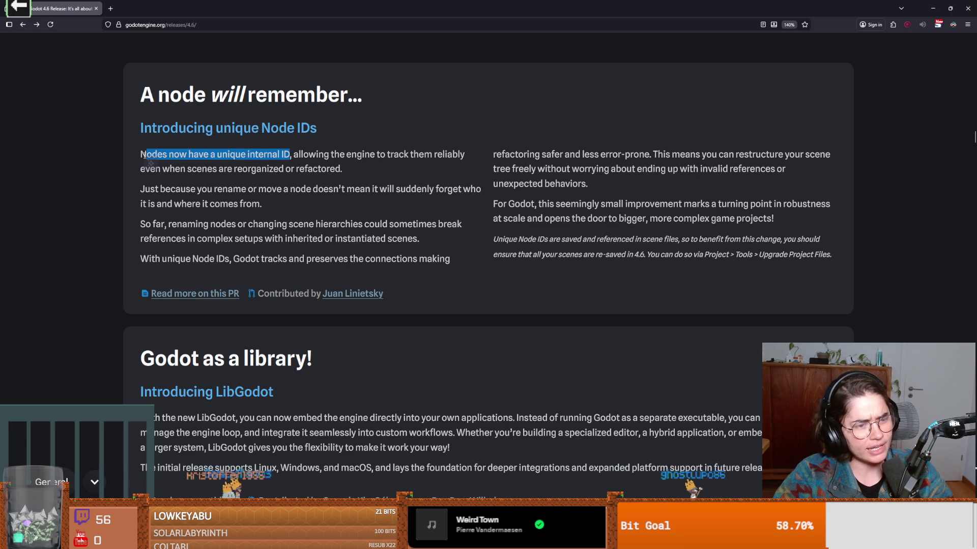
{"action": "left_click", "coordinate": [237, 164]}
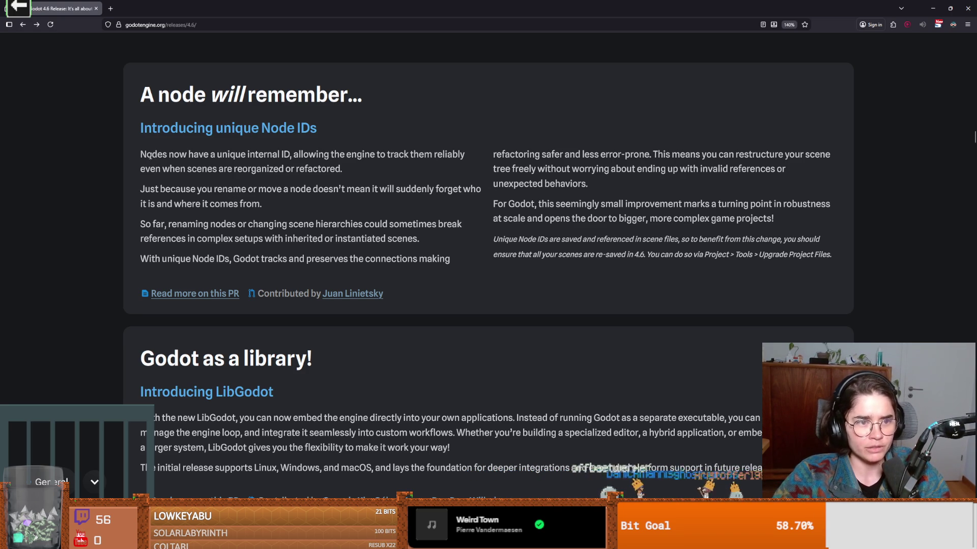
{"action": "left_click_drag", "start_coordinate": [151, 154], "coordinate": [232, 169]}
{"action": "left_click", "coordinate": [303, 160]}
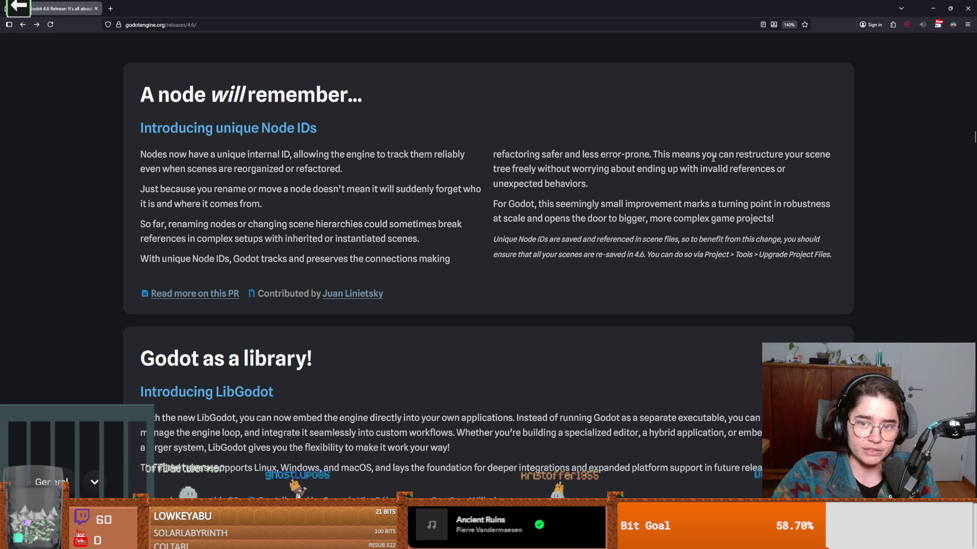
{"action": "left_click_drag", "start_coordinate": [503, 171], "coordinate": [570, 170]}
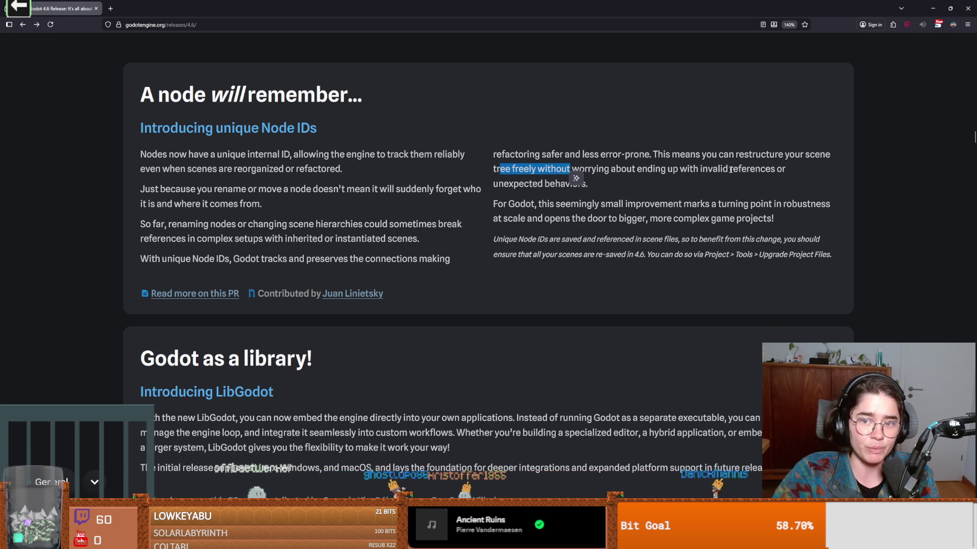
{"action": "left_click", "coordinate": [605, 181]}
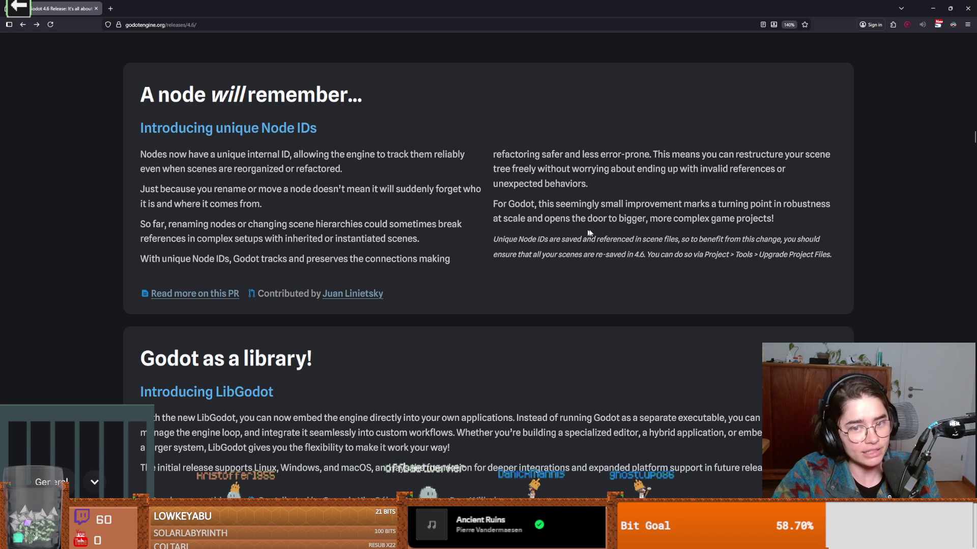
{"action": "left_click_drag", "start_coordinate": [674, 219], "coordinate": [774, 219]}
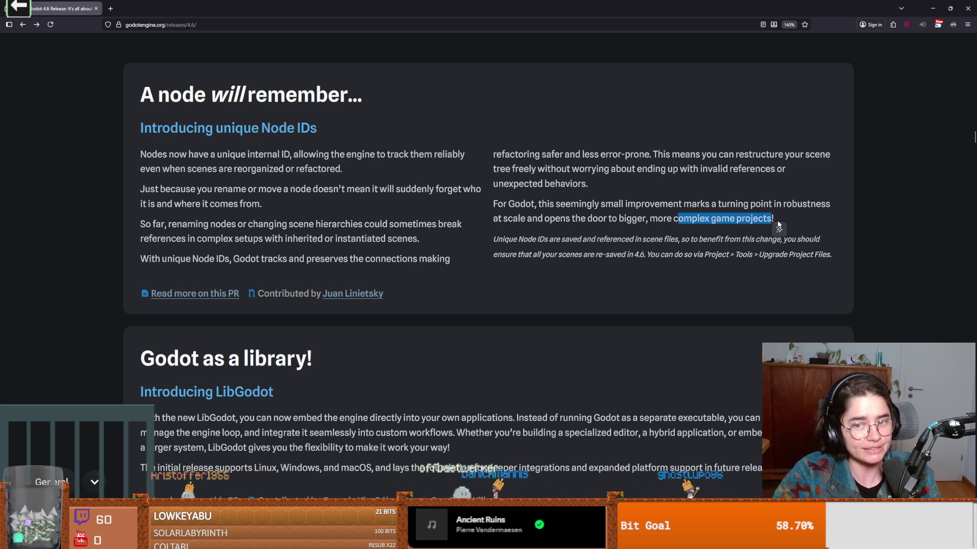
{"action": "left_click", "coordinate": [731, 220]}
{"action": "left_click_drag", "start_coordinate": [505, 240], "coordinate": [621, 241]}
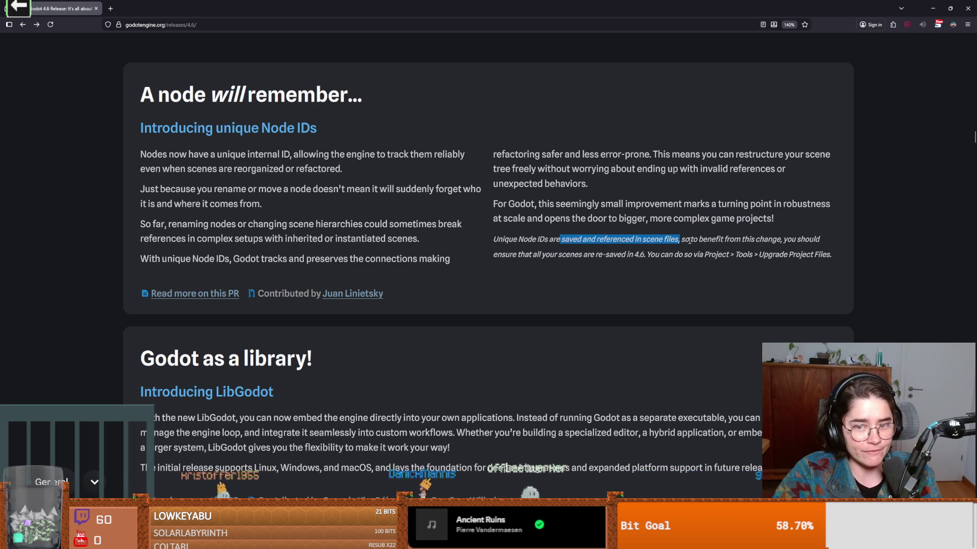
{"action": "left_click_drag", "start_coordinate": [689, 240], "coordinate": [745, 241]}
{"action": "left_click_drag", "start_coordinate": [529, 255], "coordinate": [569, 256]}
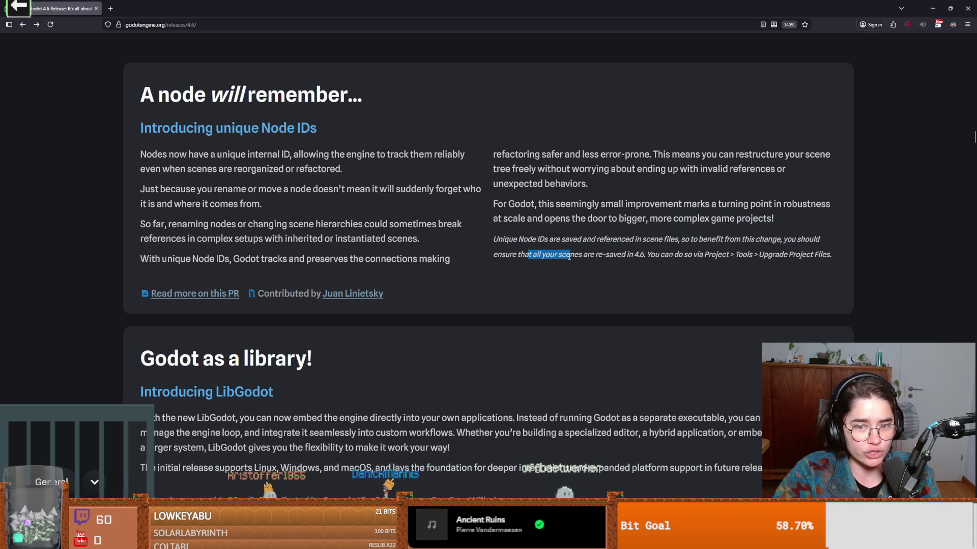
{"action": "left_click_drag", "start_coordinate": [645, 256], "coordinate": [831, 256]}
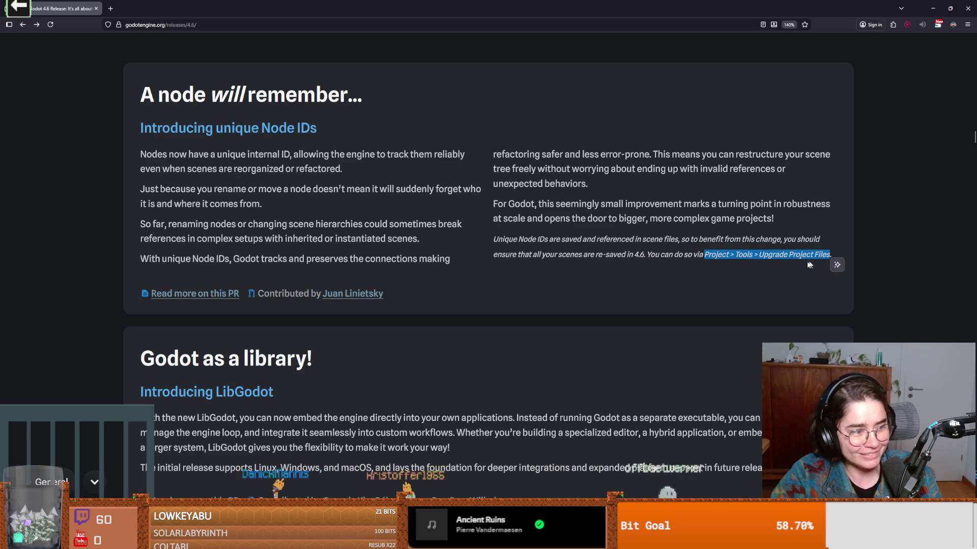
{"action": "left_click", "coordinate": [701, 254]}
{"action": "left_click_drag", "start_coordinate": [702, 255], "coordinate": [832, 257]}
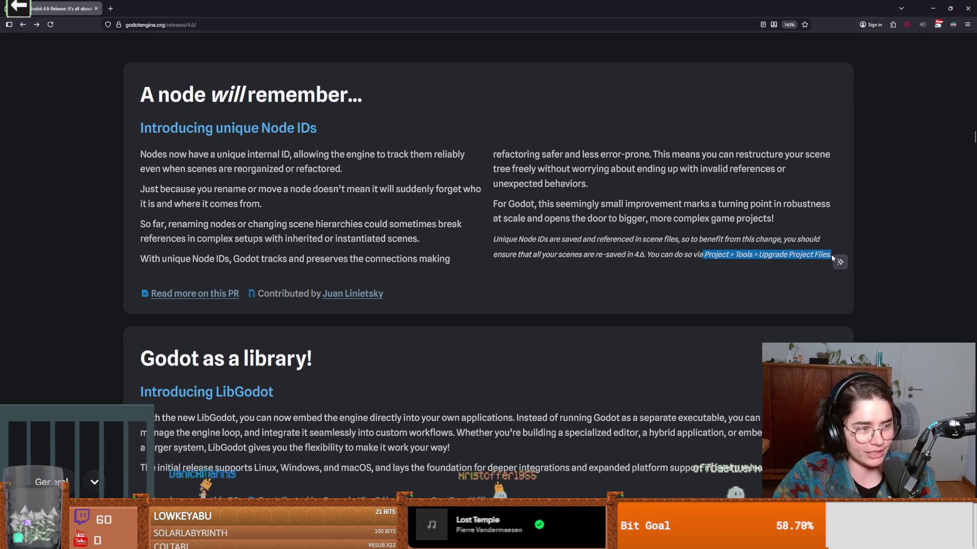
{"action": "left_click_drag", "start_coordinate": [705, 255], "coordinate": [797, 254]}
{"action": "mouse_move", "coordinate": [705, 254]}
{"action": "left_mouse_down"}
{"action": "mouse_move", "coordinate": [831, 255]}
{"action": "mouse_move", "coordinate": [707, 255]}
{"action": "mouse_move", "coordinate": [808, 256]}
{"action": "left_mouse_up"}
{"action": "left_click_drag", "start_coordinate": [705, 255], "coordinate": [805, 255]}
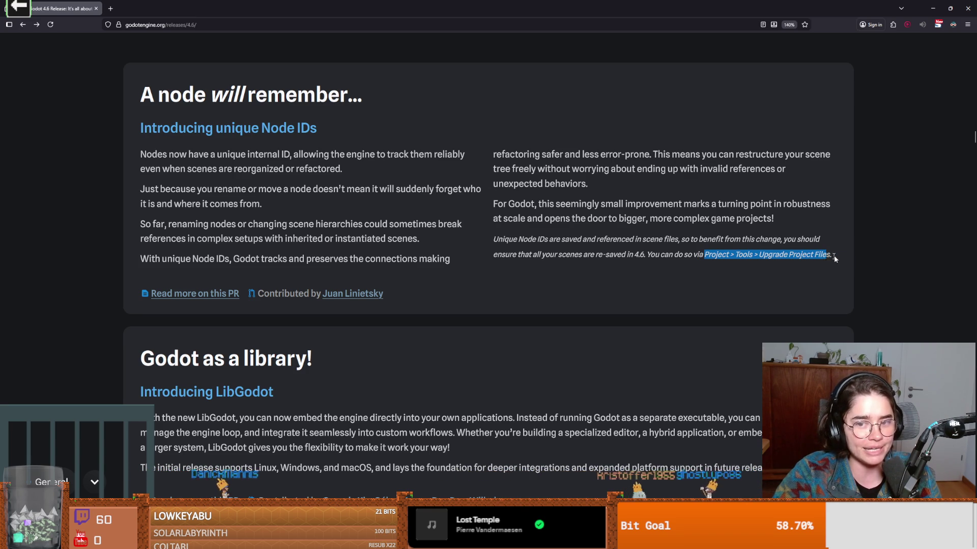
{"action": "left_click", "coordinate": [700, 259]}
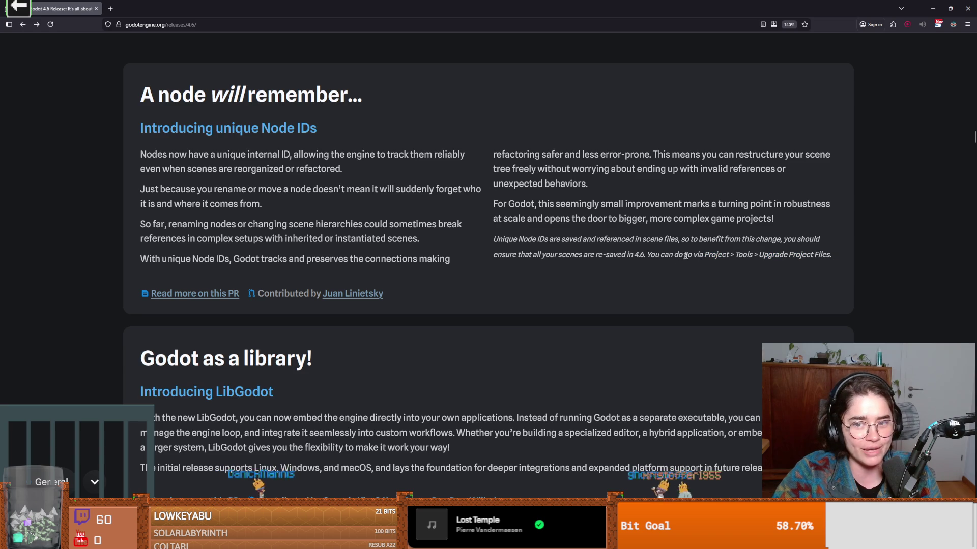
{"action": "left_click_drag", "start_coordinate": [691, 255], "coordinate": [856, 255]}
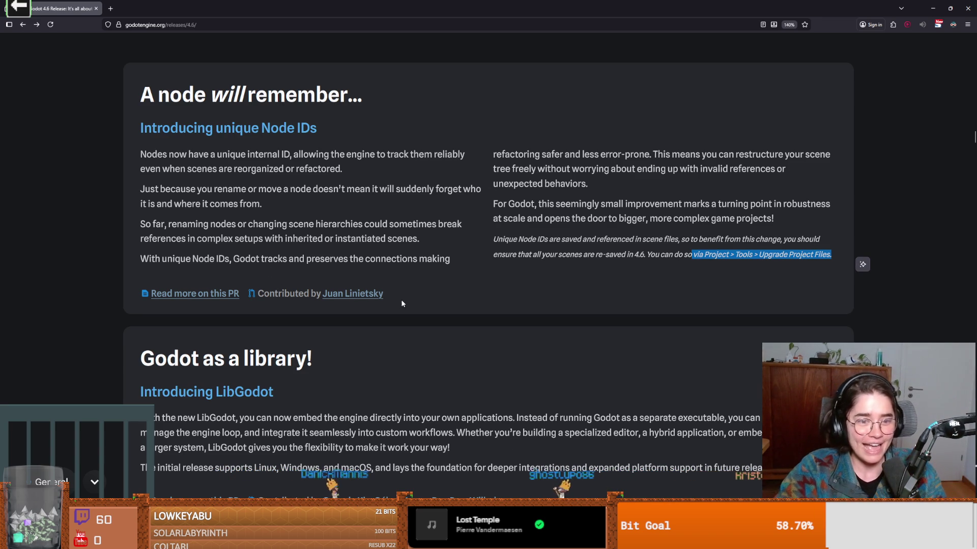
{"action": "left_click_drag", "start_coordinate": [402, 304], "coordinate": [322, 297]}
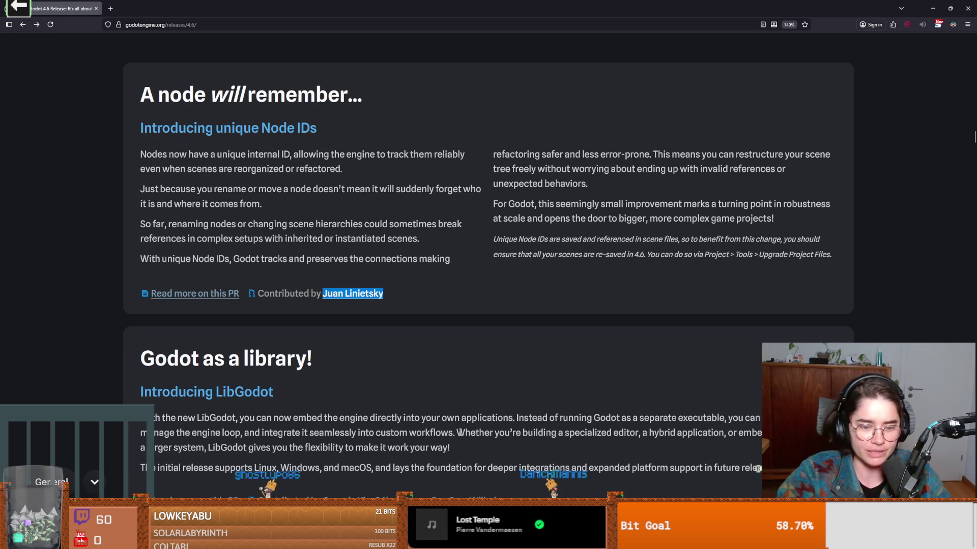
- Cycle past GitHub Desktop, Project Manager and the Godot editor, then open Download Latest for Godot 4.6
{"action": "key", "text": "alt+Tab"}
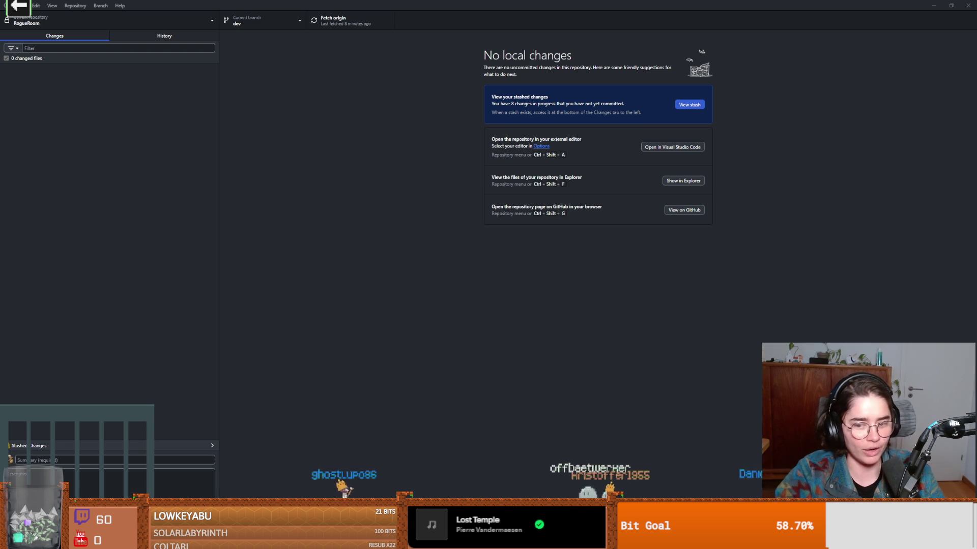
{"action": "key", "text": "alt+Tab"}
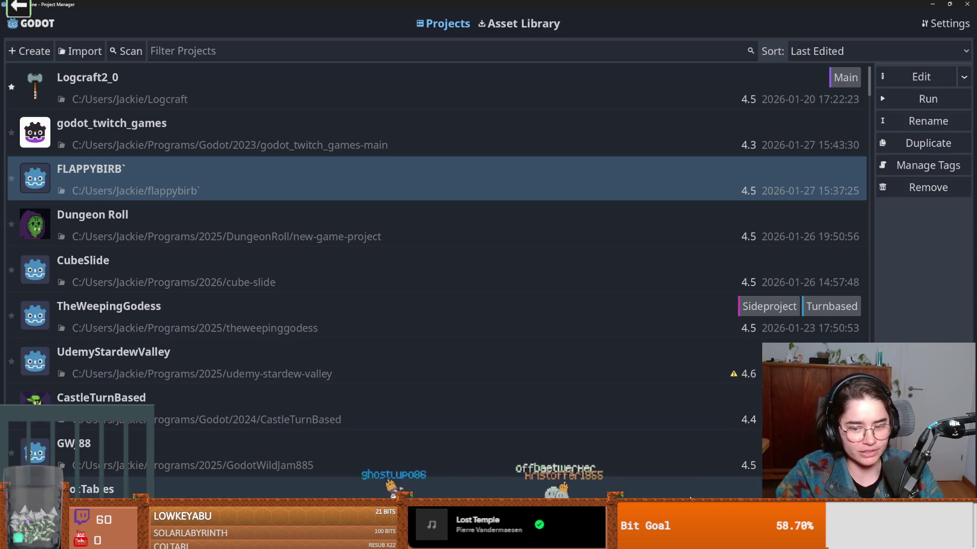
{"action": "key", "text": "alt+Tab"}
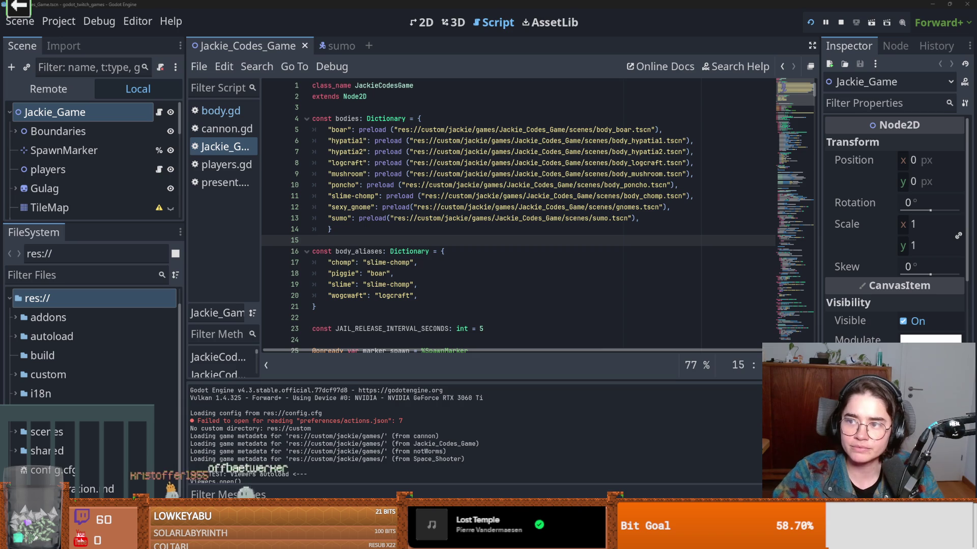
{"action": "key", "text": "alt+Tab"}
{"action": "left_click", "coordinate": [300, 267]}
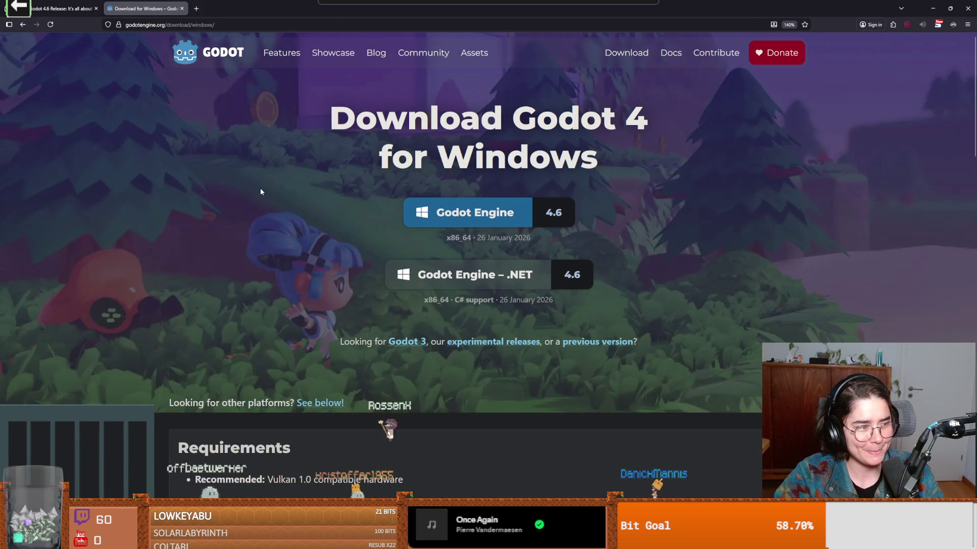
{"action": "left_click", "coordinate": [466, 212]}
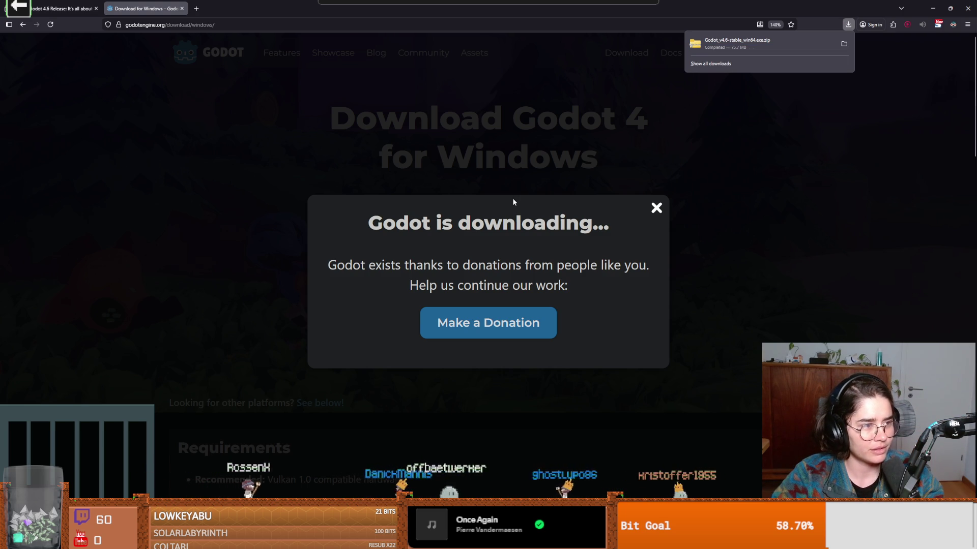
{"action": "scroll", "coordinate": [488, 203], "scroll_direction": "down", "scroll_amount": 2}
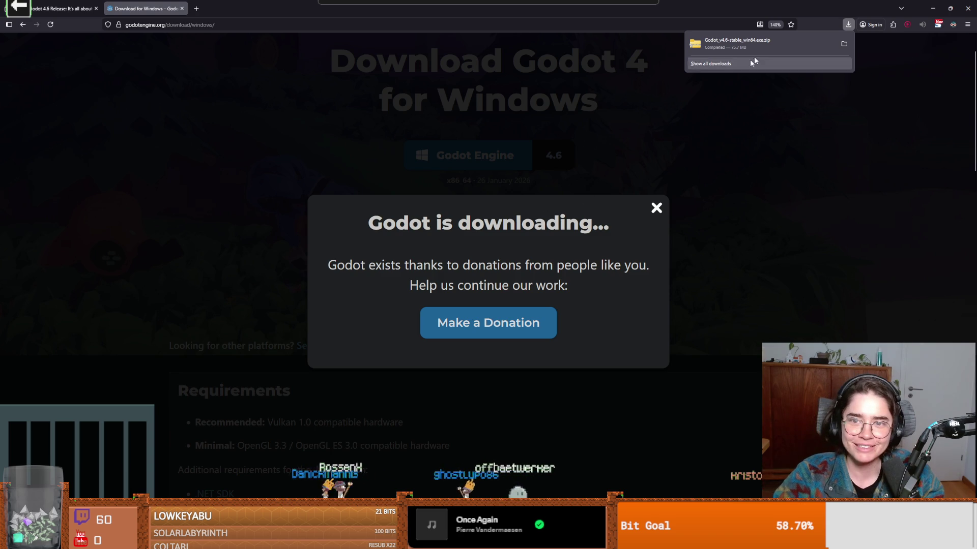
{"action": "key", "text": "alt+Tab"}
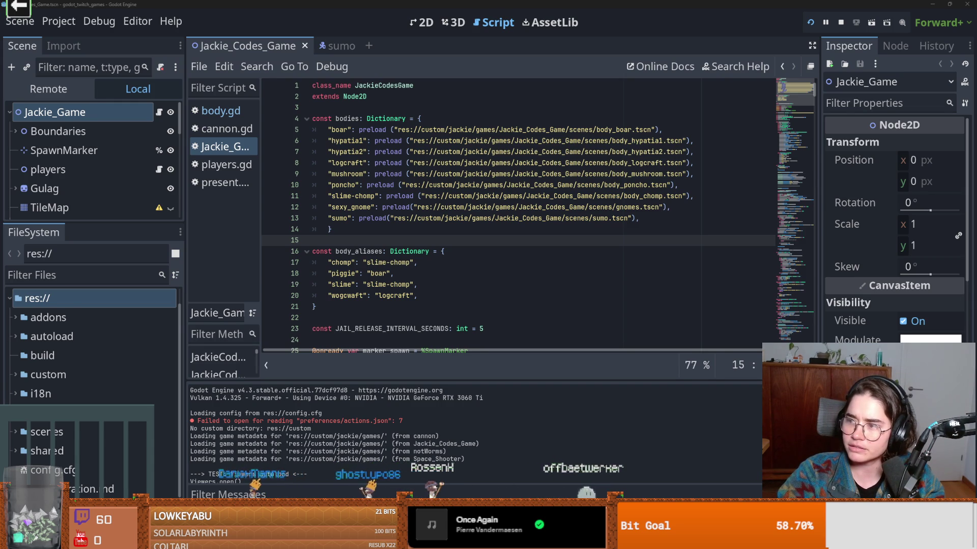
{"action": "key", "text": "alt+Tab"}
- Highlight the Unique Node IDs paragraph, the Godot as a library heading and the Introducing LibGodot text
{"action": "mouse_move", "coordinate": [400, 297]}
{"action": "left_mouse_down"}
{"action": "mouse_move", "coordinate": [325, 293]}
{"action": "mouse_move", "coordinate": [493, 155]}
{"action": "mouse_move", "coordinate": [206, 154]}
{"action": "mouse_move", "coordinate": [316, 293]}
{"action": "left_mouse_up"}
{"action": "scroll", "coordinate": [317, 293], "scroll_direction": "down", "scroll_amount": 3}
{"action": "left_click_drag", "start_coordinate": [295, 187], "coordinate": [179, 186]}
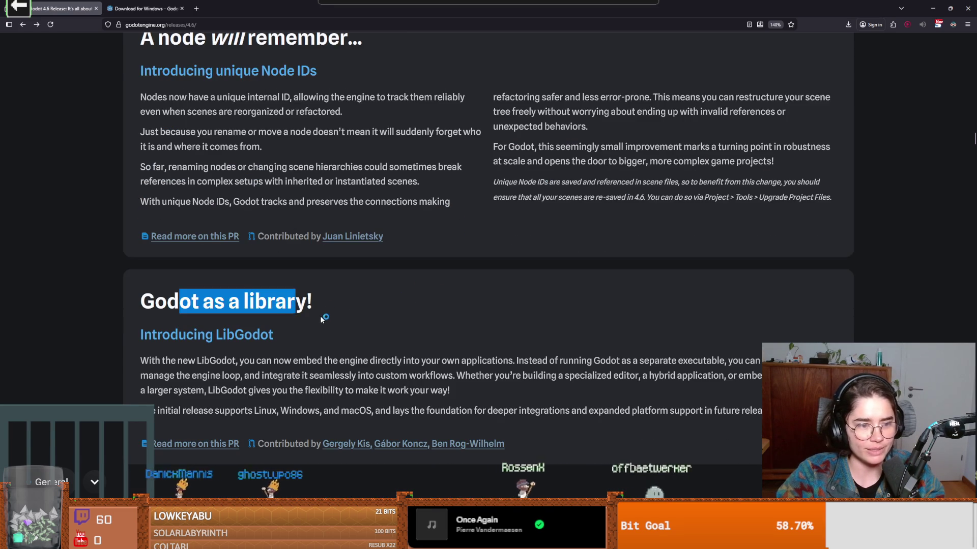
{"action": "left_click_drag", "start_coordinate": [152, 222], "coordinate": [295, 229]}
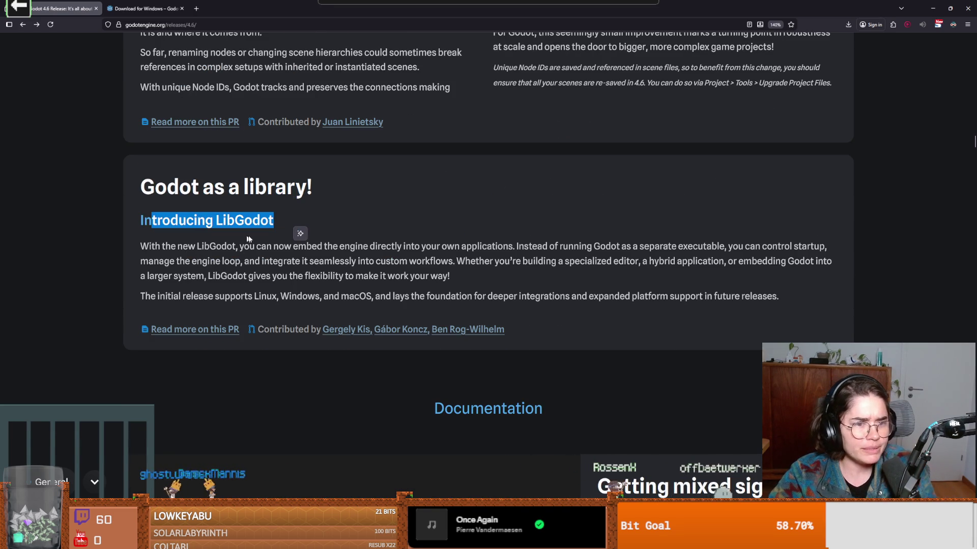
{"action": "left_click", "coordinate": [375, 256]}
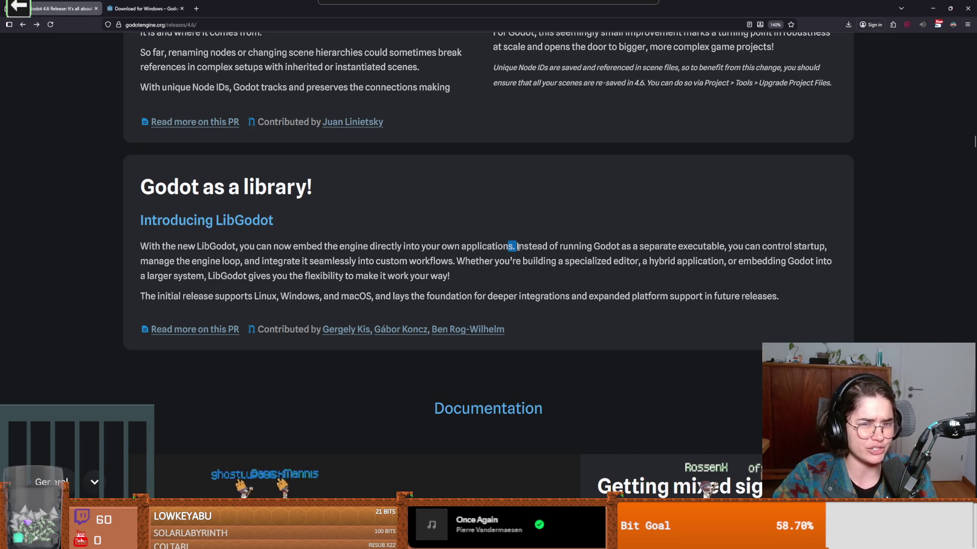
{"action": "mouse_move", "coordinate": [515, 246]}
{"action": "left_mouse_down"}
{"action": "mouse_move", "coordinate": [125, 267]}
{"action": "mouse_move", "coordinate": [126, 245]}
{"action": "left_mouse_up"}
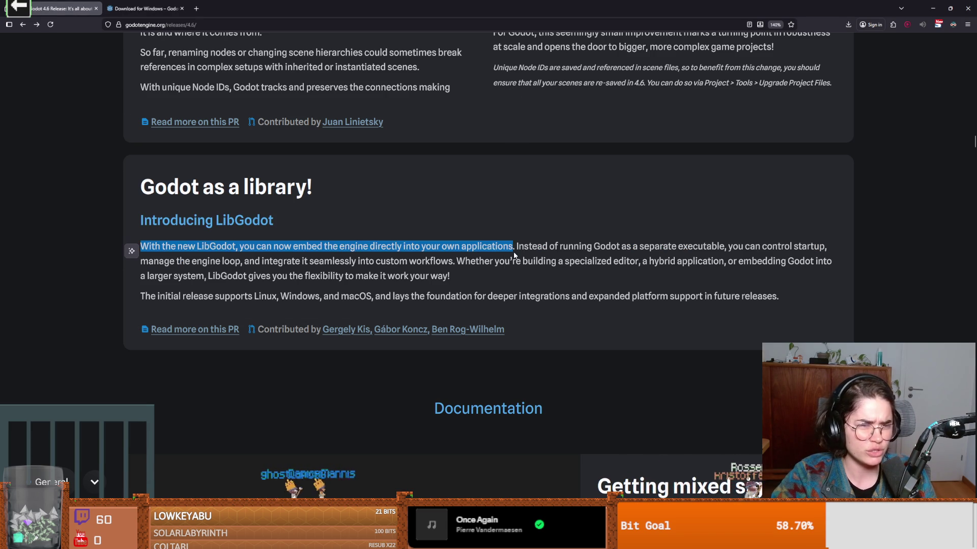
{"action": "left_click", "coordinate": [520, 246]}
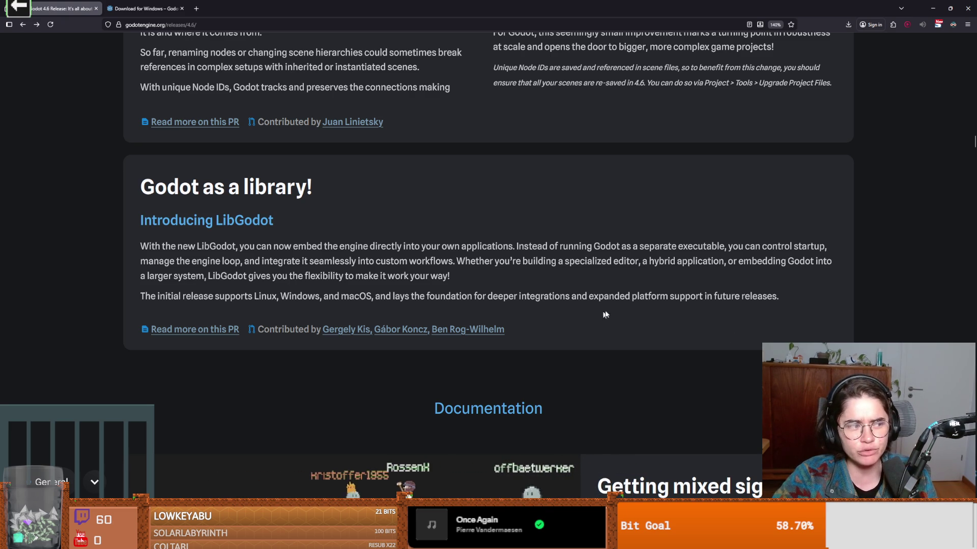
- Read the remaining LibGodot paragraphs and scroll to the 'Getting mixed signals' Documentation section
{"action": "mouse_move", "coordinate": [777, 296]}
{"action": "left_mouse_down"}
{"action": "mouse_move", "coordinate": [199, 220]}
{"action": "mouse_move", "coordinate": [142, 224]}
{"action": "mouse_move", "coordinate": [144, 214]}
{"action": "mouse_move", "coordinate": [332, 276]}
{"action": "mouse_move", "coordinate": [686, 323]}
{"action": "mouse_move", "coordinate": [460, 330]}
{"action": "mouse_move", "coordinate": [584, 355]}
{"action": "left_mouse_up"}
{"action": "left_click", "coordinate": [584, 355]}
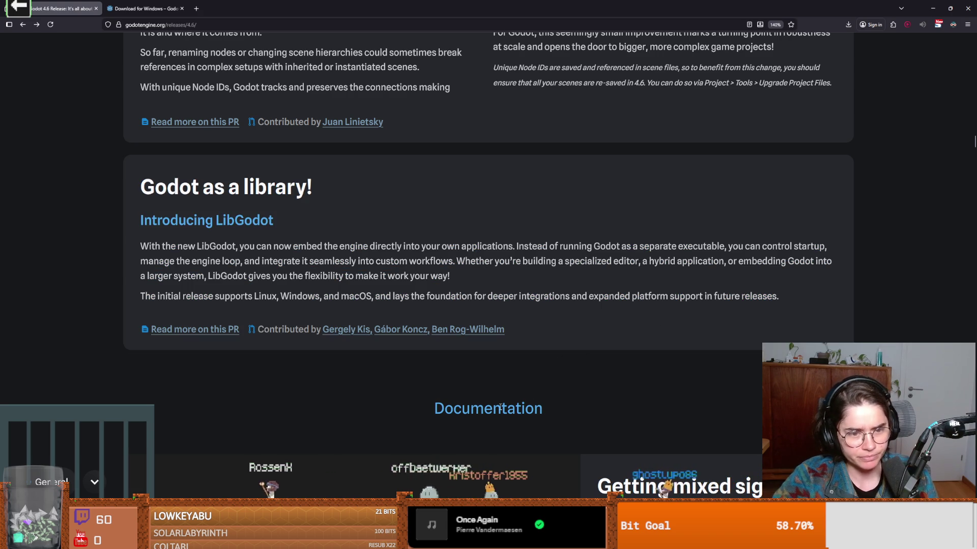
{"action": "scroll", "coordinate": [500, 407], "scroll_direction": "down", "scroll_amount": 1}
{"action": "scroll", "coordinate": [499, 406], "scroll_direction": "down", "scroll_amount": 1}
{"action": "scroll", "coordinate": [499, 406], "scroll_direction": "up", "scroll_amount": 1}
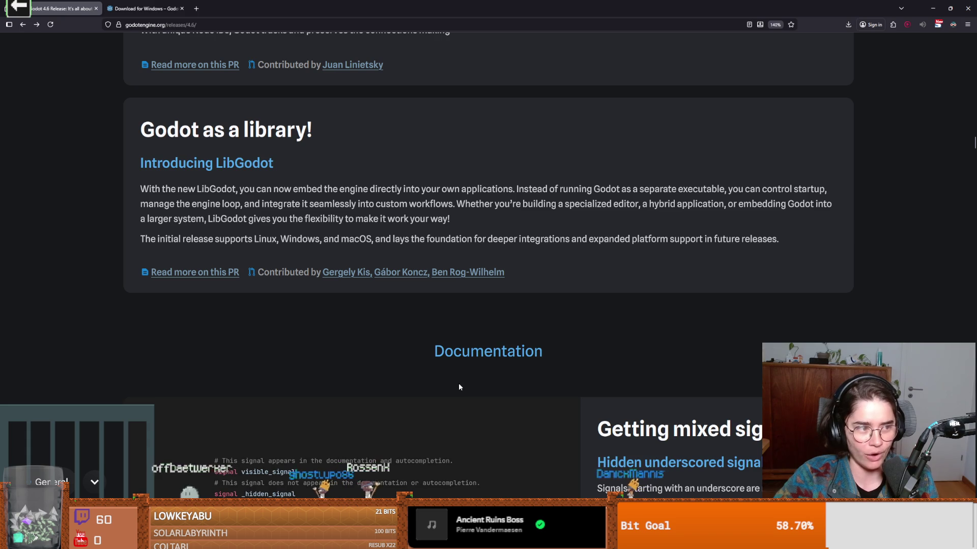
- Read the Hidden underscored signals subsection, highlighting its heading and sentences
{"action": "scroll", "coordinate": [459, 387], "scroll_direction": "down", "scroll_amount": 2}
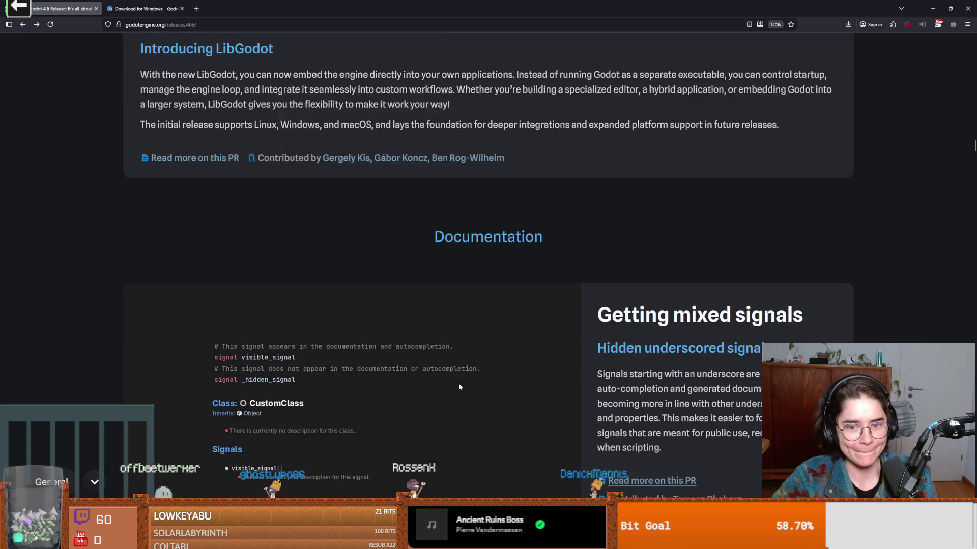
{"action": "scroll", "coordinate": [459, 387], "scroll_direction": "down", "scroll_amount": 1}
{"action": "left_click_drag", "start_coordinate": [612, 257], "coordinate": [802, 258]}
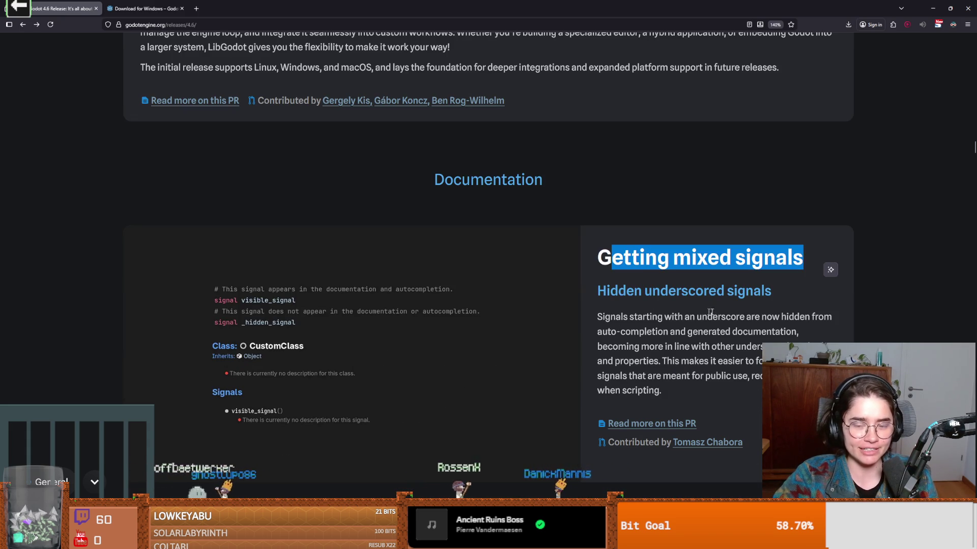
{"action": "left_click_drag", "start_coordinate": [643, 294], "coordinate": [773, 299]}
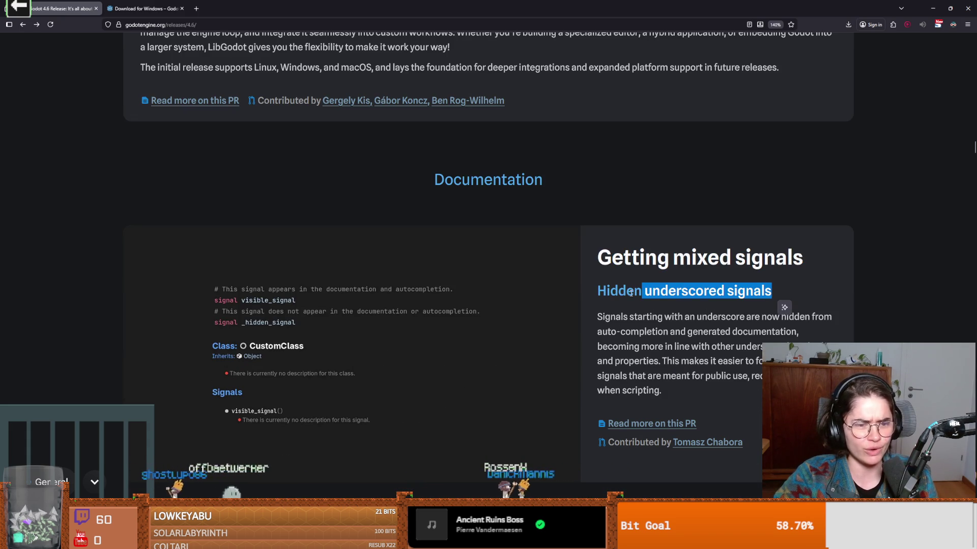
{"action": "scroll", "coordinate": [634, 291], "scroll_direction": "down", "scroll_amount": 1}
{"action": "left_click_drag", "start_coordinate": [602, 259], "coordinate": [740, 262]}
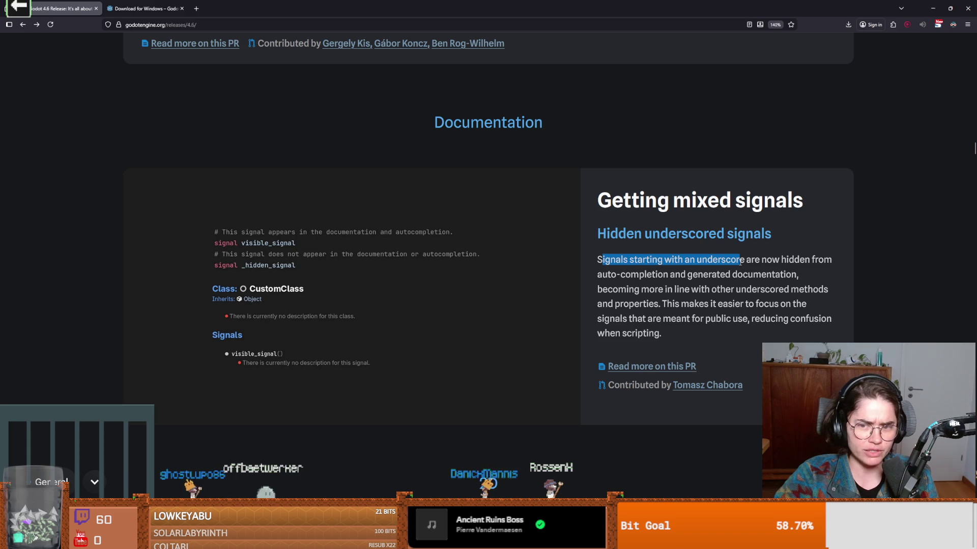
{"action": "left_click", "coordinate": [769, 263]}
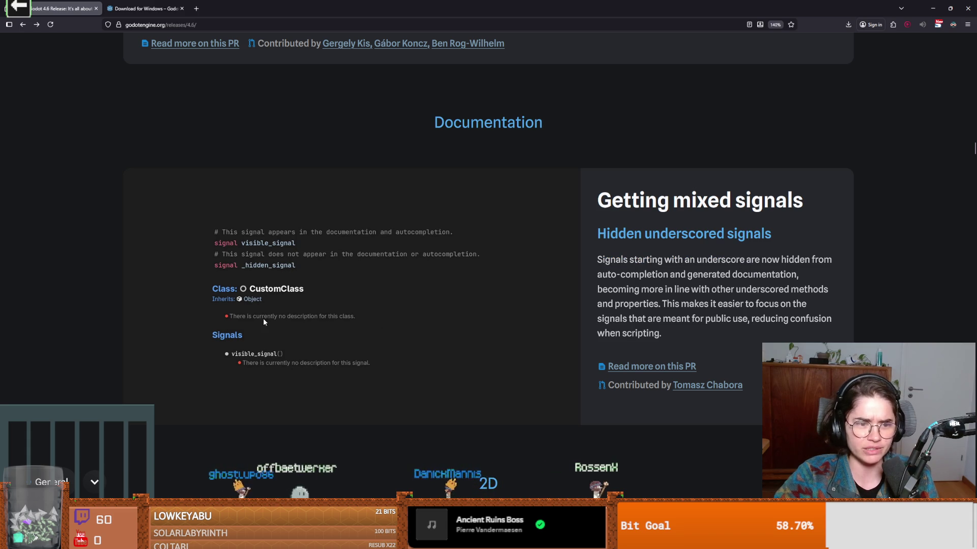
- Scroll on to the 2D 'When the tile turns' section on rotatable scene tiles
{"action": "scroll", "coordinate": [285, 318], "scroll_direction": "down", "scroll_amount": 1}
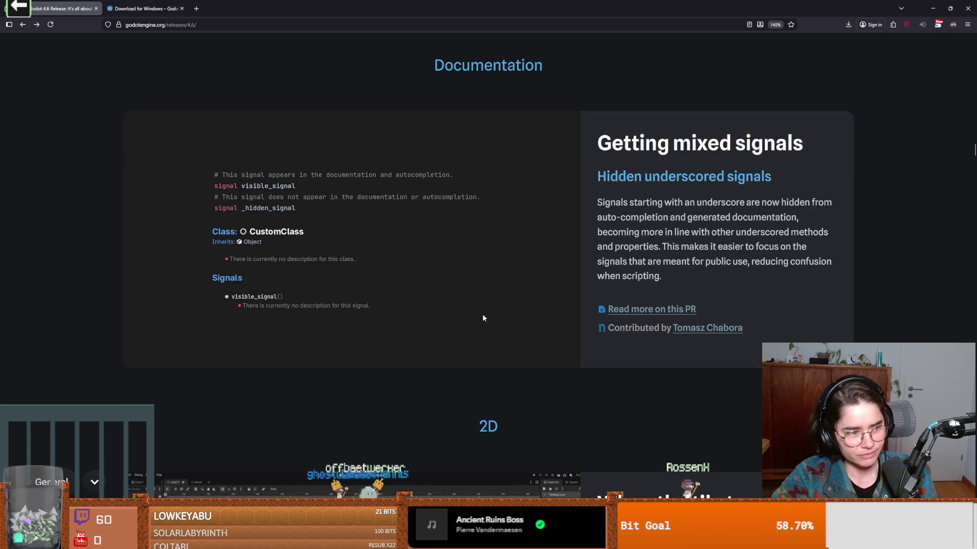
{"action": "scroll", "coordinate": [485, 311], "scroll_direction": "down", "scroll_amount": 5}
{"action": "mouse_move", "coordinate": [617, 218]}
{"action": "left_mouse_down"}
{"action": "mouse_move", "coordinate": [651, 219]}
{"action": "mouse_move", "coordinate": [822, 337]}
{"action": "mouse_move", "coordinate": [600, 218]}
{"action": "mouse_move", "coordinate": [650, 252]}
{"action": "mouse_move", "coordinate": [801, 276]}
{"action": "left_mouse_up"}
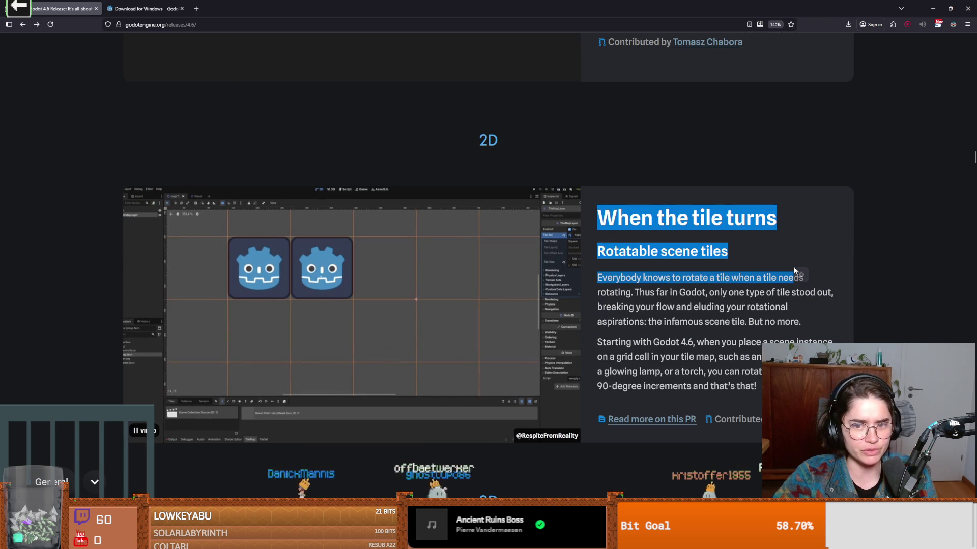
{"action": "left_click", "coordinate": [633, 318]}
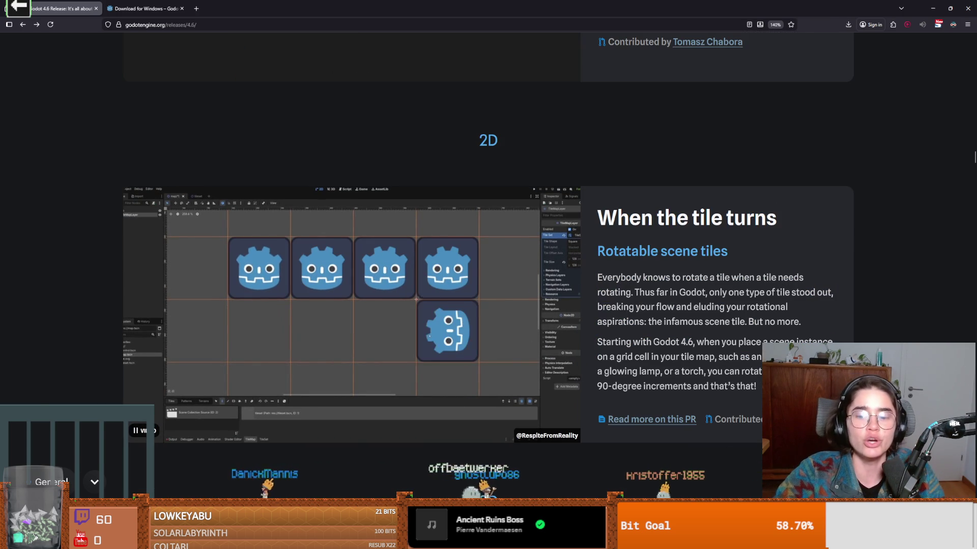
- Launch Dungeon Roll from the Project Manager, then resume reading the 4.6 release notes
{"action": "key", "text": "alt+Tab"}
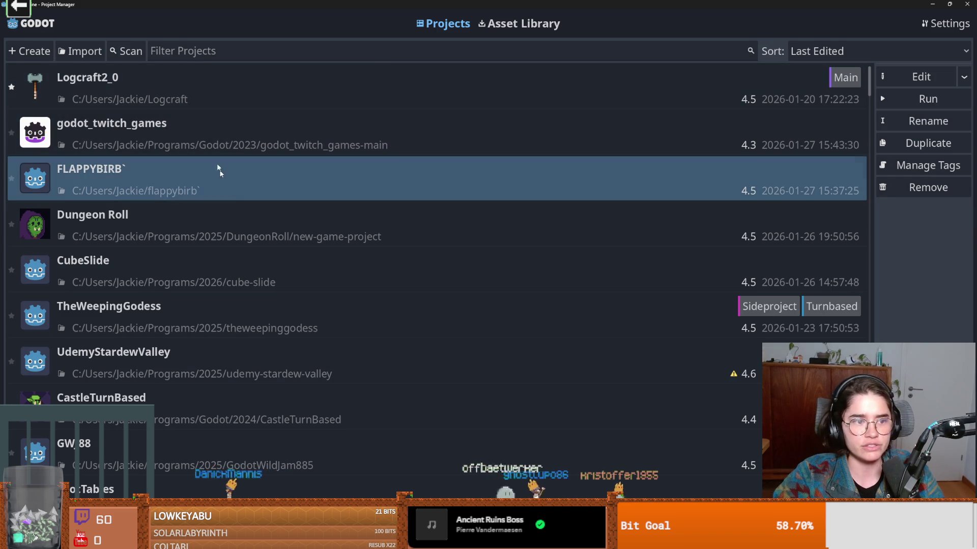
{"action": "double_click", "coordinate": [251, 216]}
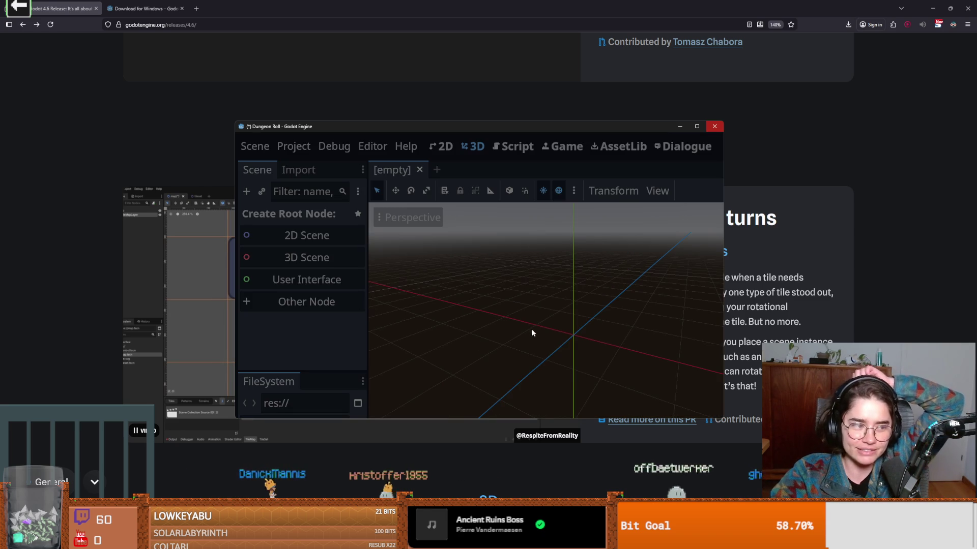
{"action": "left_click", "coordinate": [865, 260]}
{"action": "scroll", "coordinate": [822, 300], "scroll_direction": "down", "scroll_amount": 2}
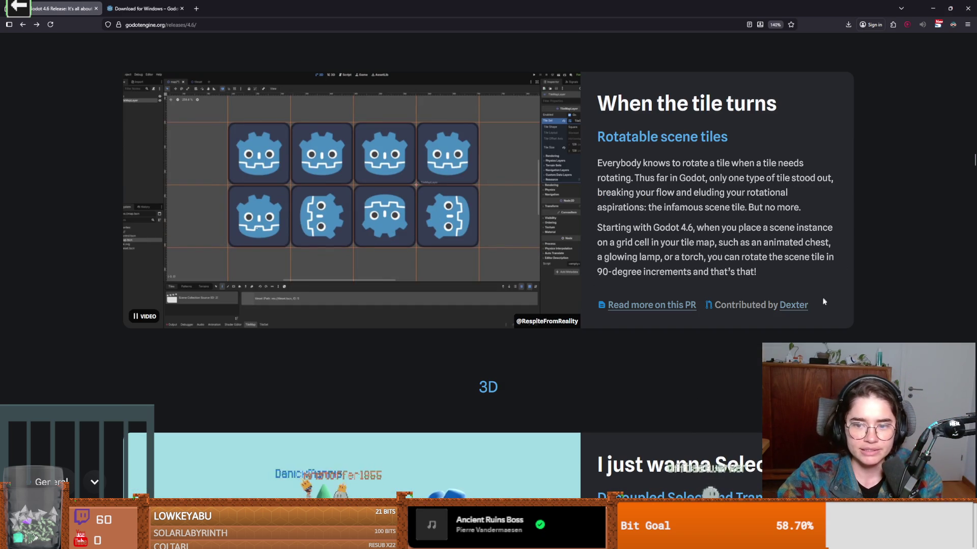
- Highlight the tile feature's contributor, check RogueRoom's branch list in GitHub Desktop, return to Godot
{"action": "left_click_drag", "start_coordinate": [821, 299], "coordinate": [780, 306]}
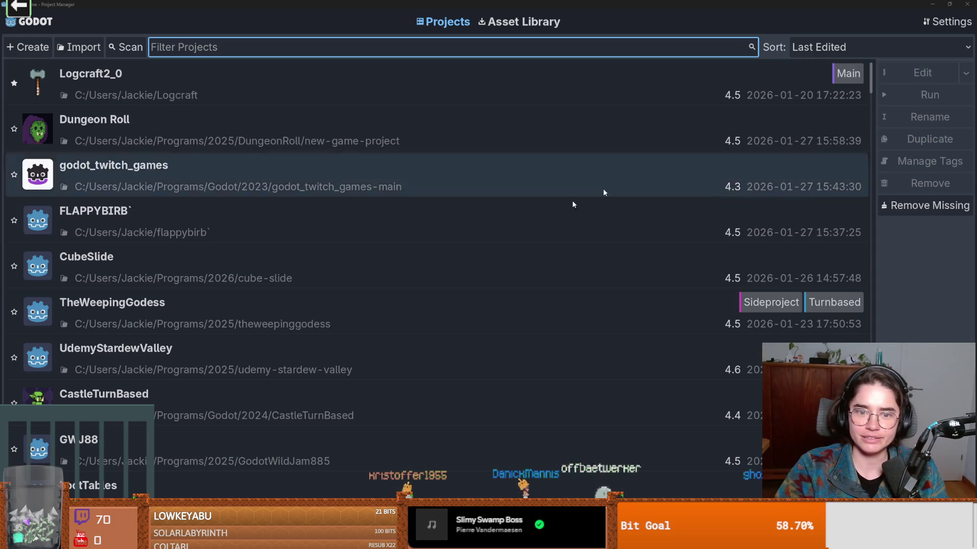
{"action": "key", "text": "alt+Tab"}
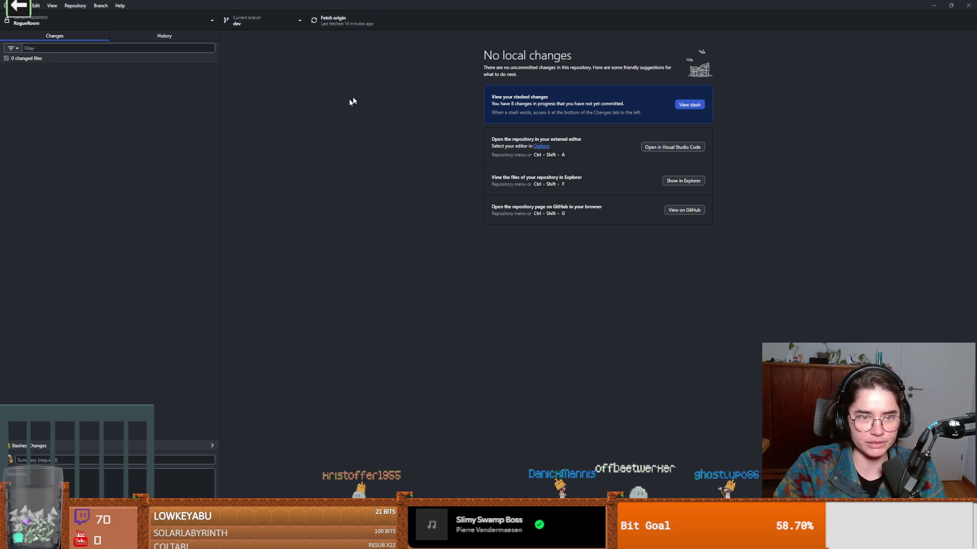
{"action": "left_click", "coordinate": [260, 20]}
{"action": "left_click", "coordinate": [259, 20]}
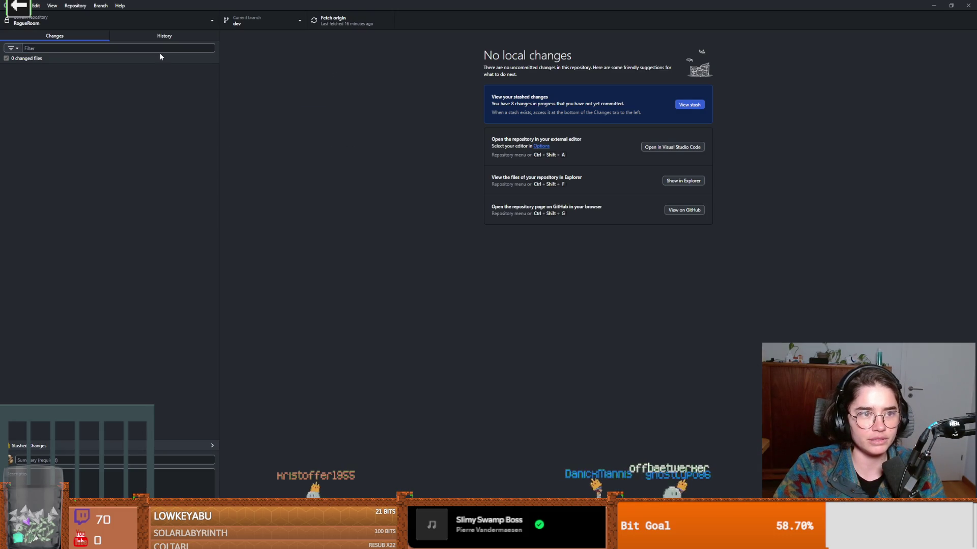
{"action": "left_click", "coordinate": [259, 20]}
{"action": "left_click", "coordinate": [259, 20]}
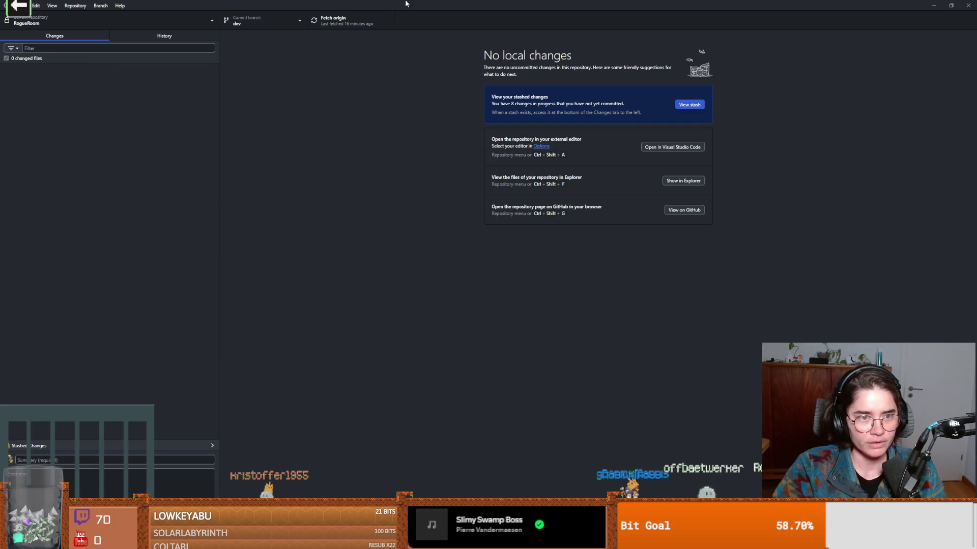
{"action": "key", "text": "alt+Tab"}
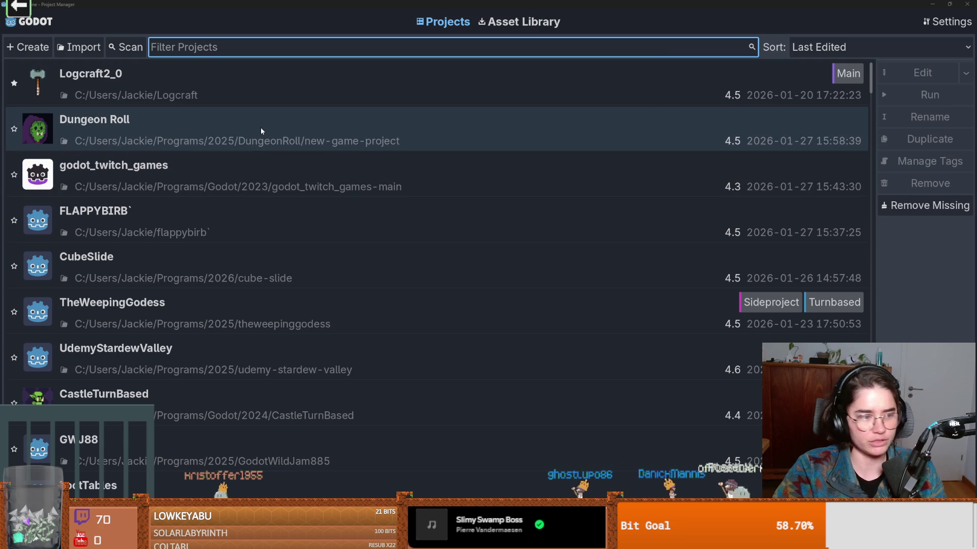
- Open Dungeon Roll in Godot 4.6, choosing to back up the project first
{"action": "double_click", "coordinate": [261, 131]}
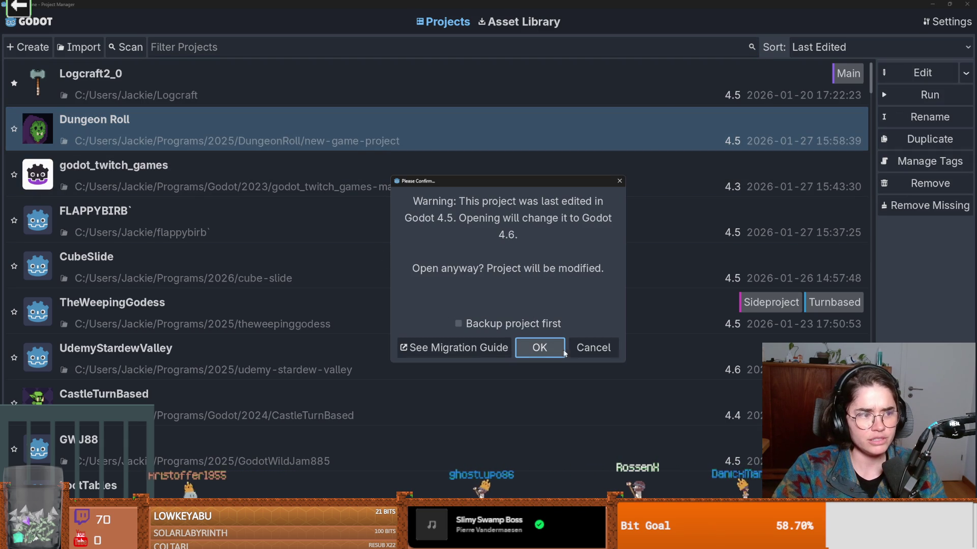
{"action": "left_click", "coordinate": [457, 323]}
{"action": "left_click", "coordinate": [539, 347]}
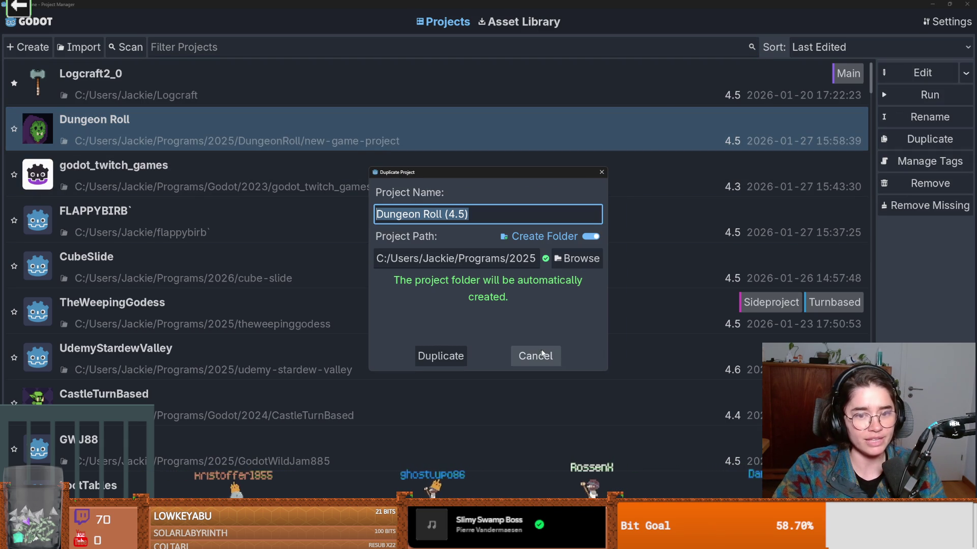
- Set the 2025 folder as the copy's location and duplicate the project
{"action": "left_click", "coordinate": [576, 258]}
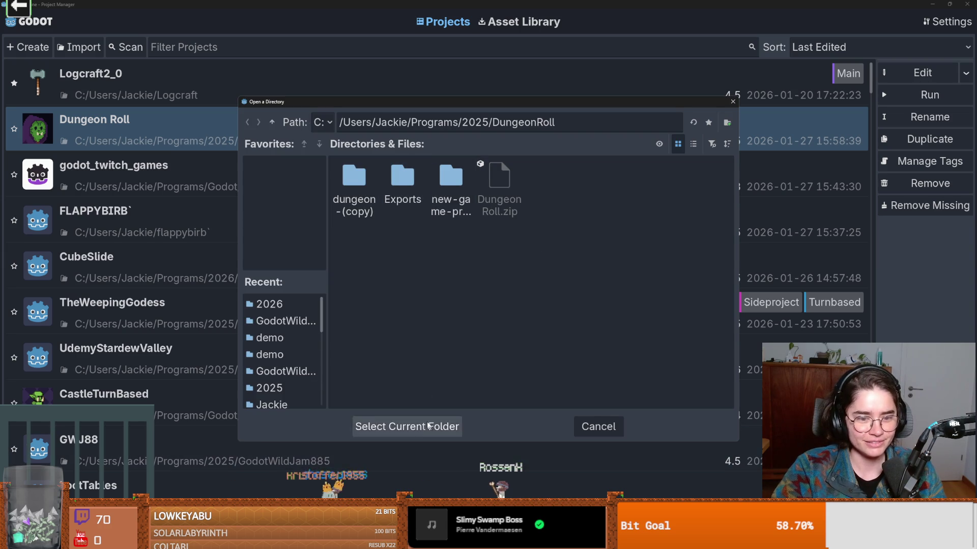
{"action": "left_click", "coordinate": [437, 427]}
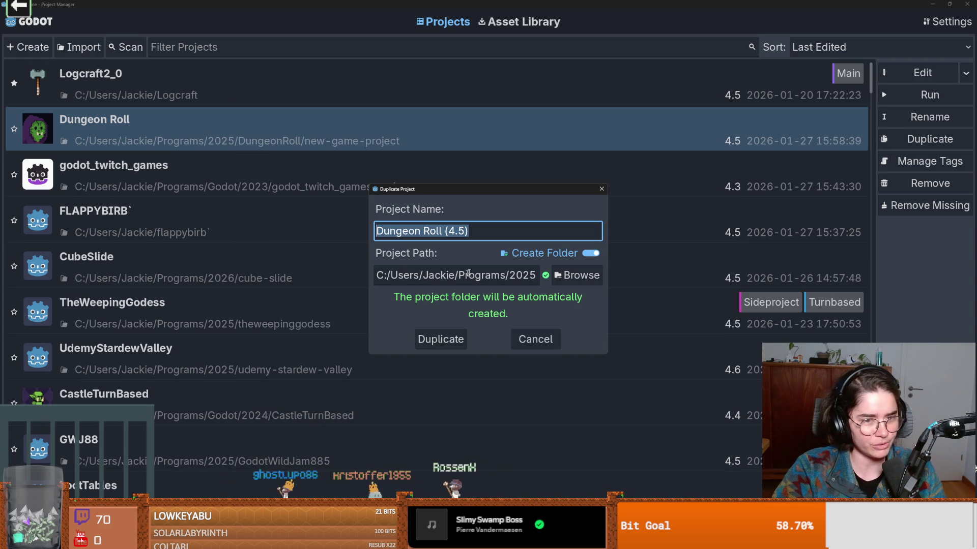
{"action": "left_click", "coordinate": [577, 275]}
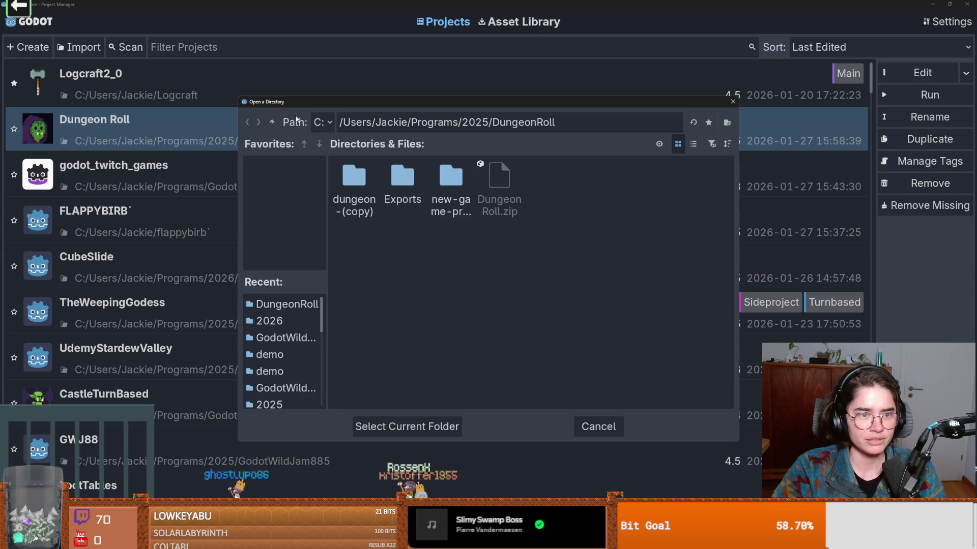
{"action": "left_click", "coordinate": [272, 122]}
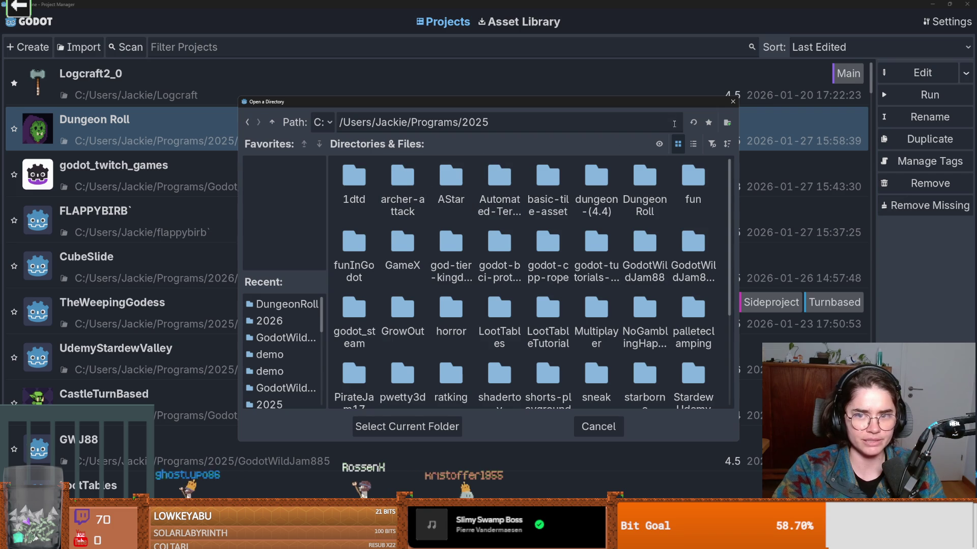
{"action": "left_click", "coordinate": [426, 425]}
{"action": "key", "text": "End"}
{"action": "key", "text": "Left"}
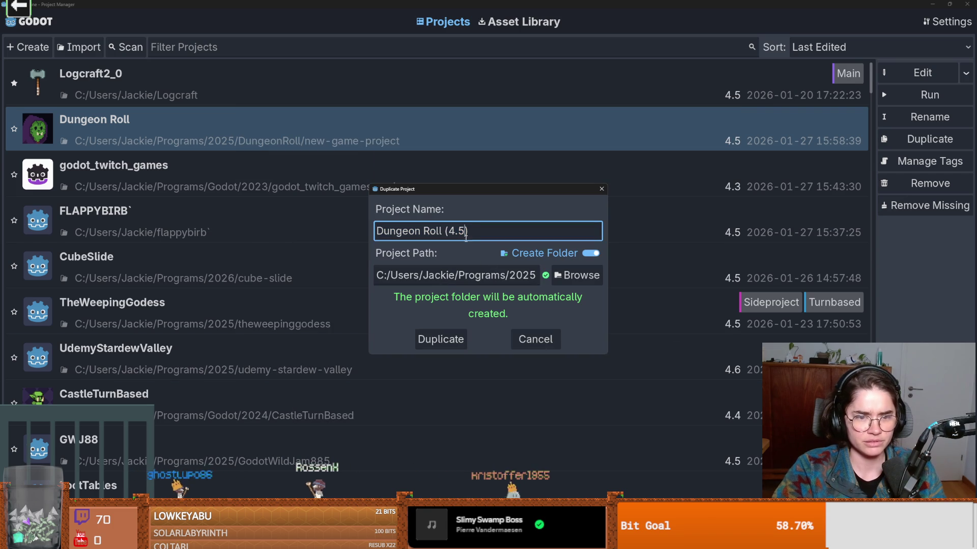
{"action": "left_click", "coordinate": [440, 336]}
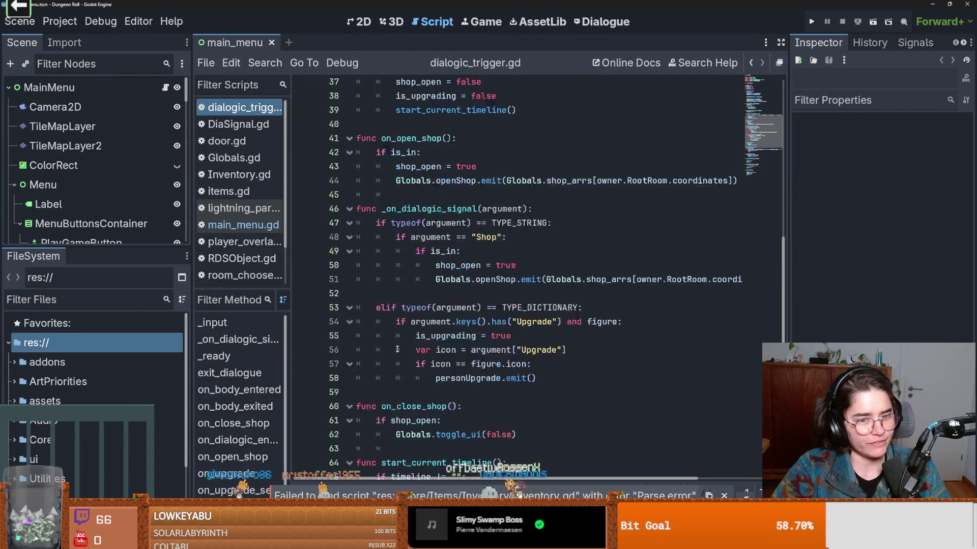
- Save the main_menu scene with Ctrl+S and run the project
{"action": "key", "text": "ctrl+s"}
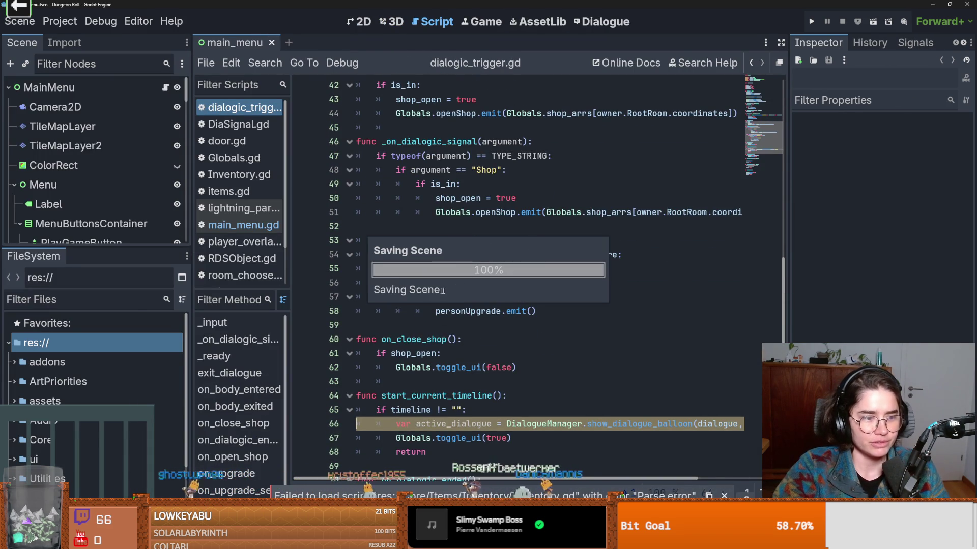
{"action": "scroll", "coordinate": [366, 306], "scroll_direction": "up", "scroll_amount": 3}
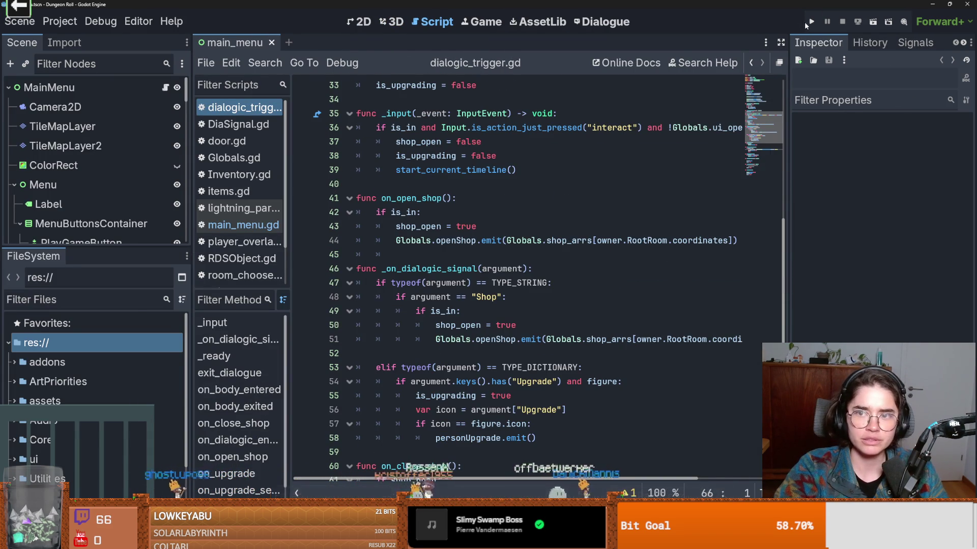
{"action": "left_click", "coordinate": [811, 22]}
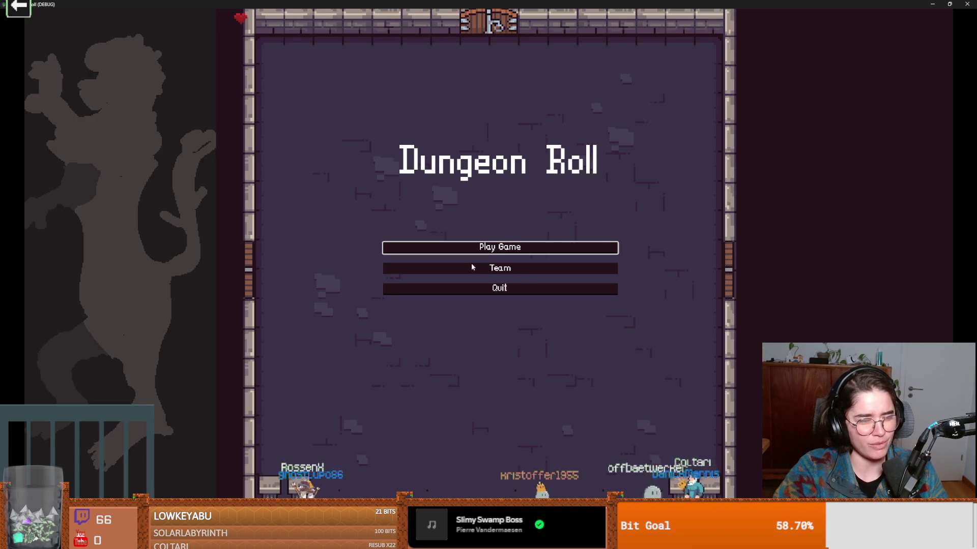
- Start a new game as the Crusader and attack the training dummy
{"action": "left_click", "coordinate": [410, 266]}
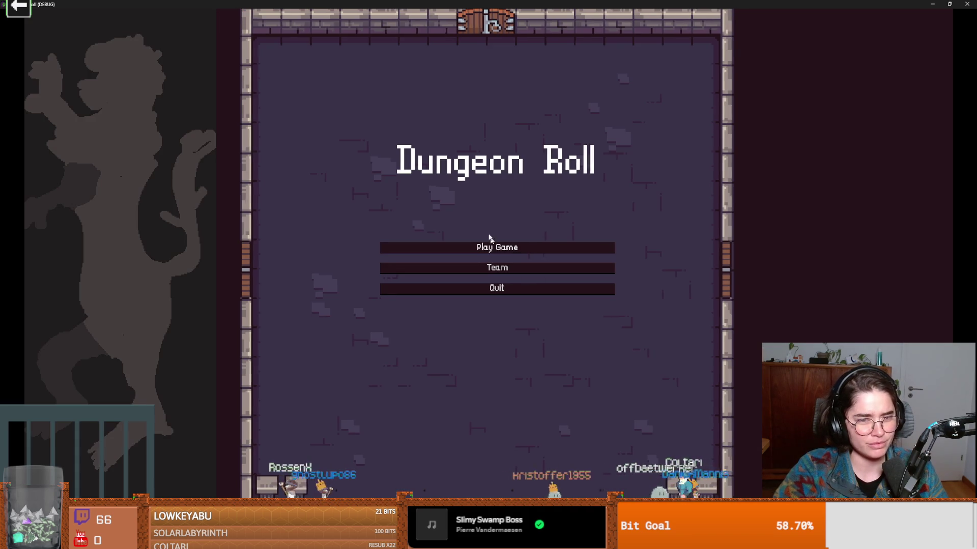
{"action": "left_click", "coordinate": [455, 233]}
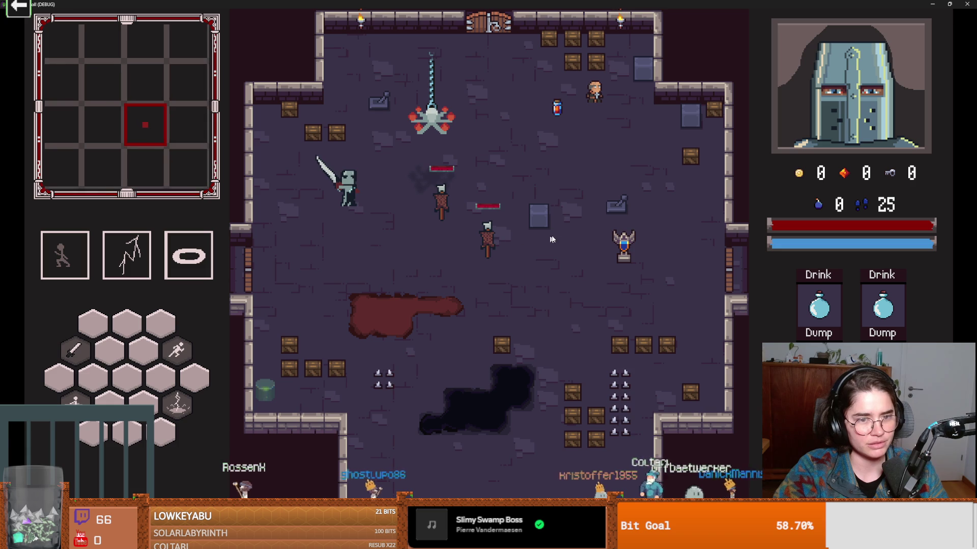
{"action": "key", "text": "w"}
{"action": "left_click", "coordinate": [552, 239]}
{"action": "left_click", "coordinate": [506, 234]}
{"action": "left_click", "coordinate": [507, 235]}
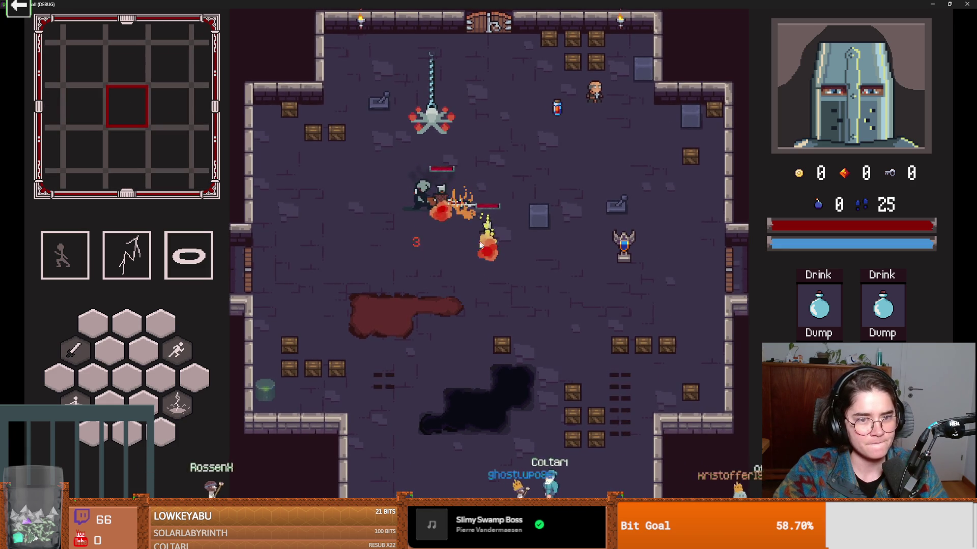
- Walk and dash the knight around the training room
{"action": "key", "text": "a"}
{"action": "key", "text": "s"}
{"action": "key", "text": "w"}
{"action": "key", "text": "d"}
{"action": "key", "text": "space"}
{"action": "key", "text": "a"}
{"action": "key", "text": "s"}
{"action": "key", "text": "d"}
{"action": "key", "text": "space"}
- Walk to the trophy stand and swing several sword slashes there
{"action": "key", "text": "s"}
{"action": "key", "text": "d"}
{"action": "left_click", "coordinate": [616, 221]}
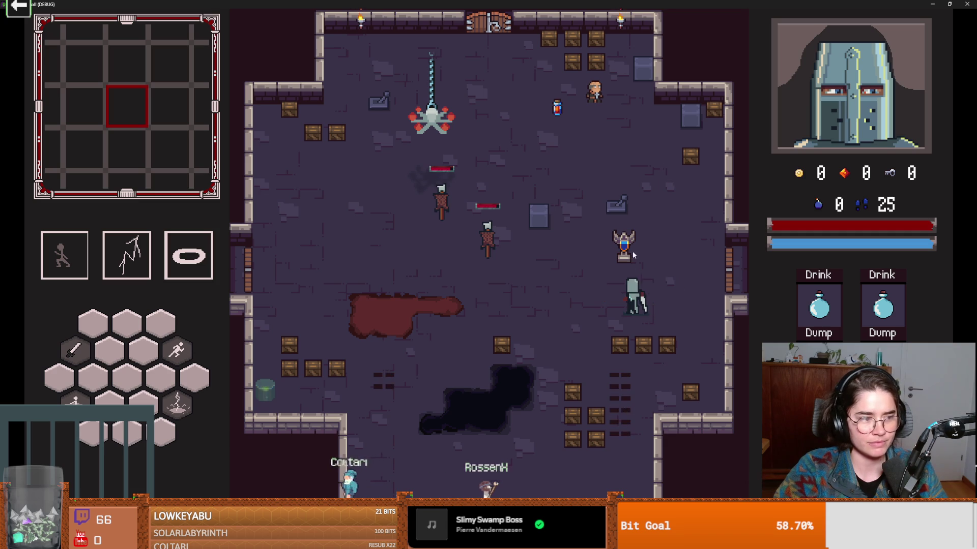
{"action": "left_click", "coordinate": [627, 218]}
{"action": "left_click", "coordinate": [611, 221]}
{"action": "left_click", "coordinate": [611, 222]}
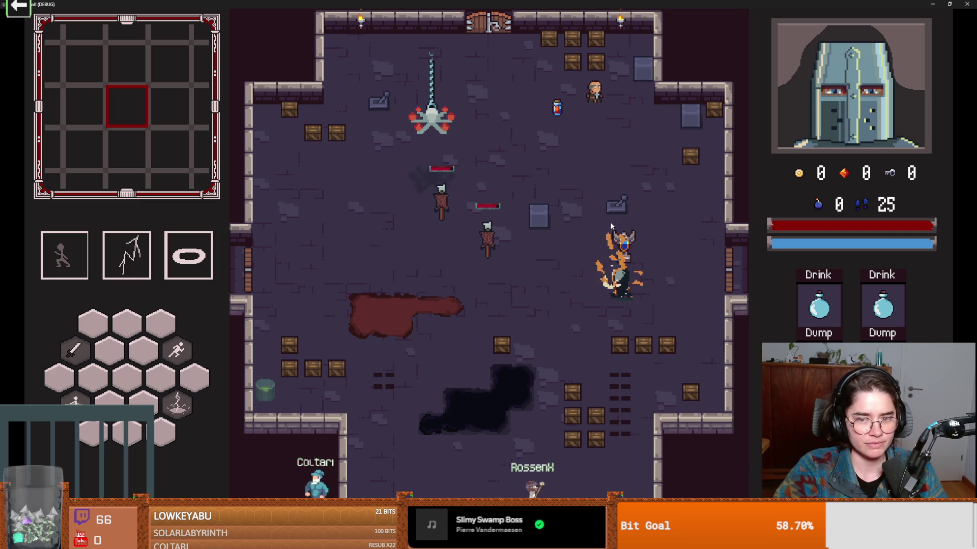
- Return to strike the dummy again, then leave through the west door
{"action": "key", "text": "a"}
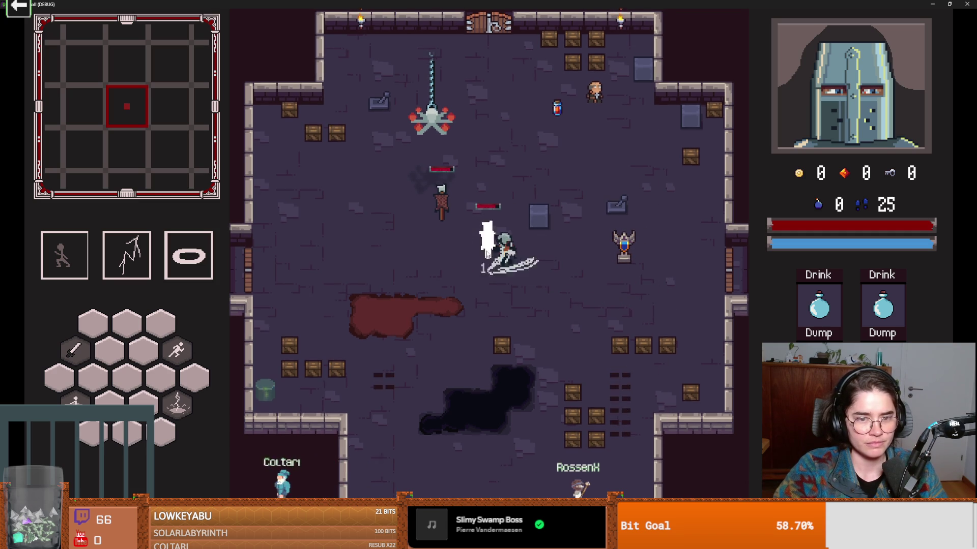
{"action": "key", "text": "space"}
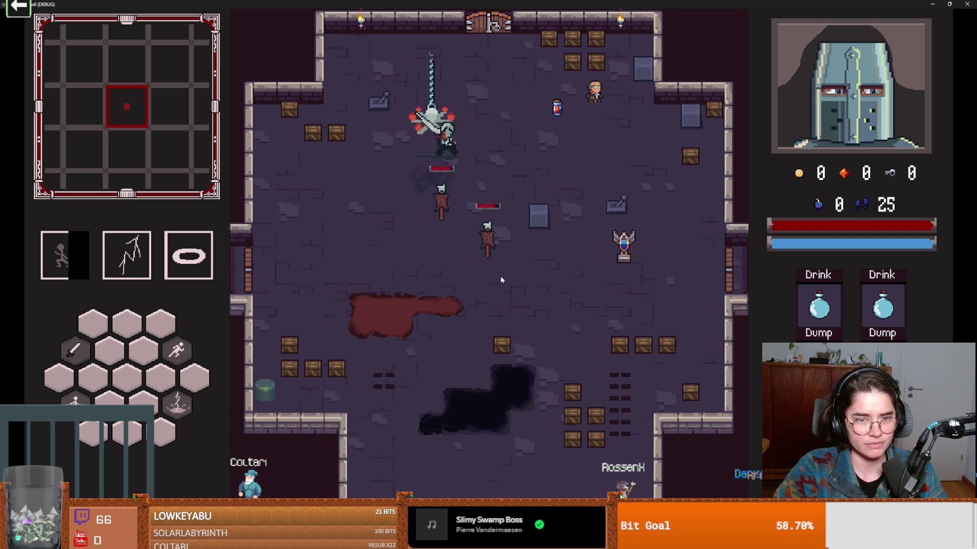
{"action": "left_click", "coordinate": [500, 276]}
{"action": "left_click", "coordinate": [502, 271]}
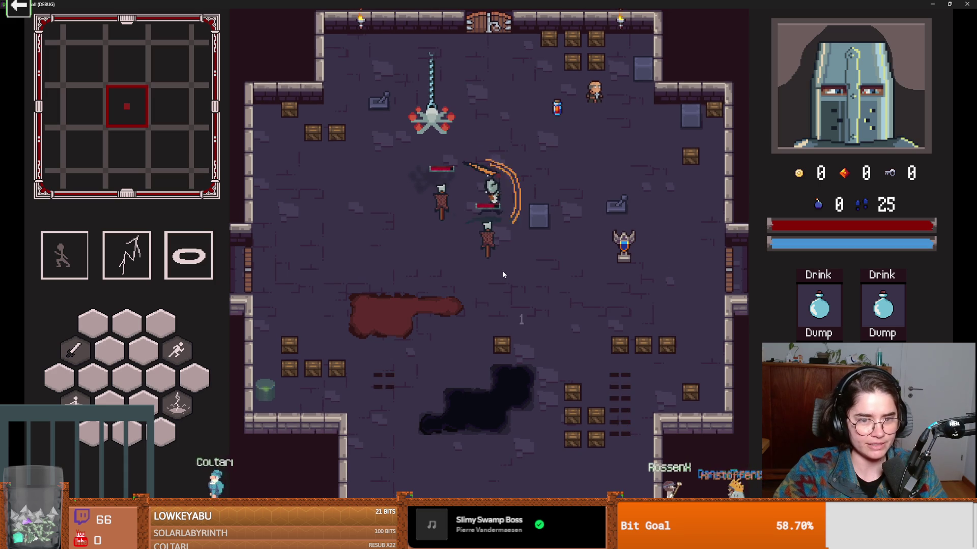
{"action": "key", "text": "space"}
{"action": "key", "text": "a"}
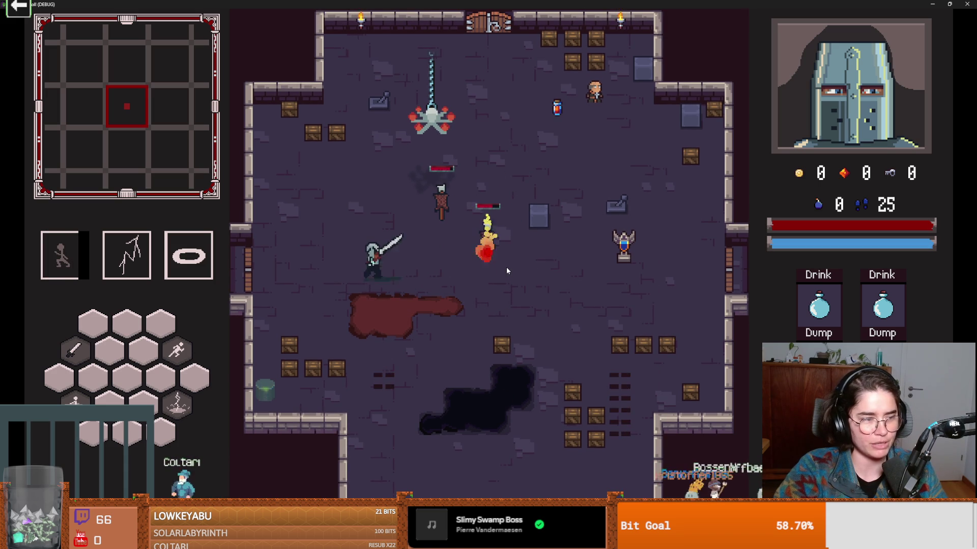
{"action": "key", "text": "space"}
{"action": "key", "text": "d"}
{"action": "key", "text": "space"}
{"action": "key", "text": "a"}
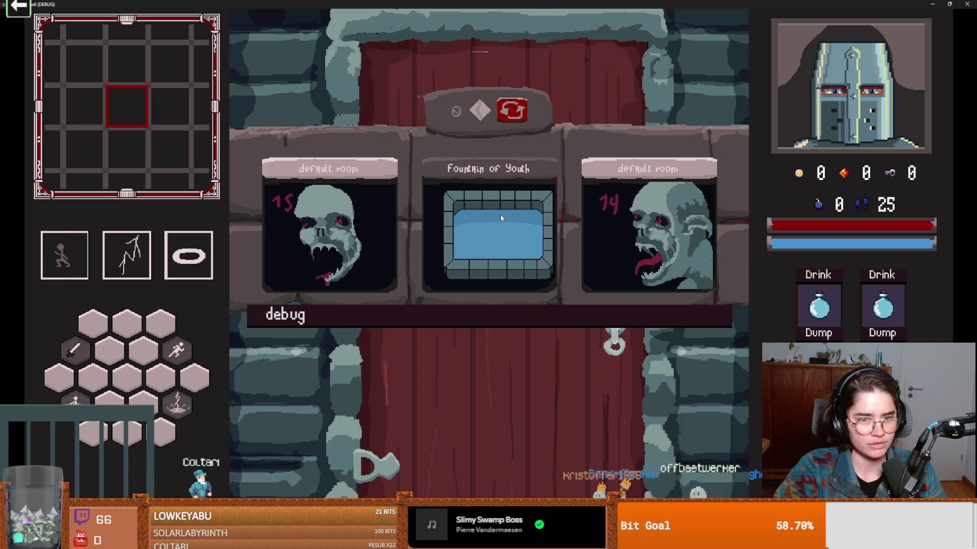
- Choose the Fountain of Youth room, move north, and un-maximize the game window
{"action": "left_click", "coordinate": [500, 218]}
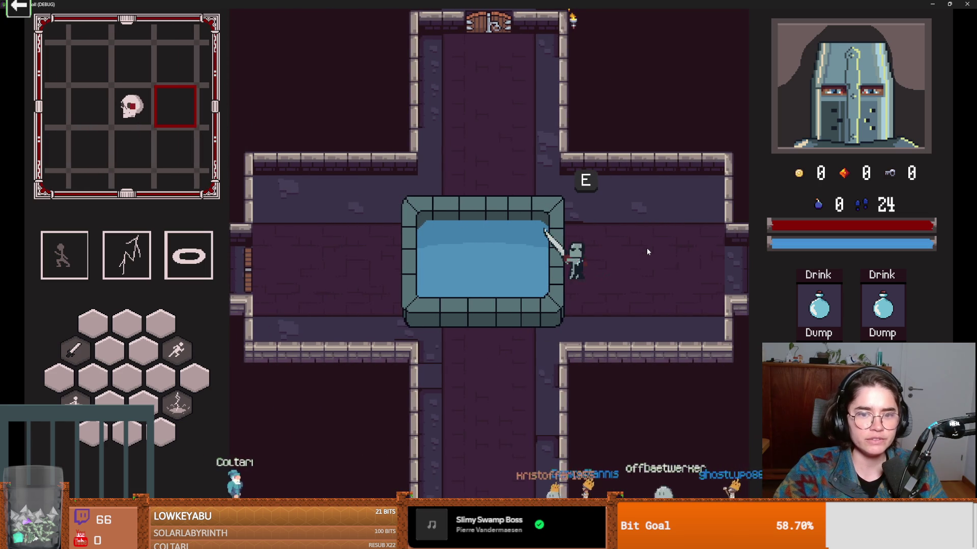
{"action": "key", "text": "w"}
{"action": "key", "text": "space"}
{"action": "key", "text": "super+Down"}
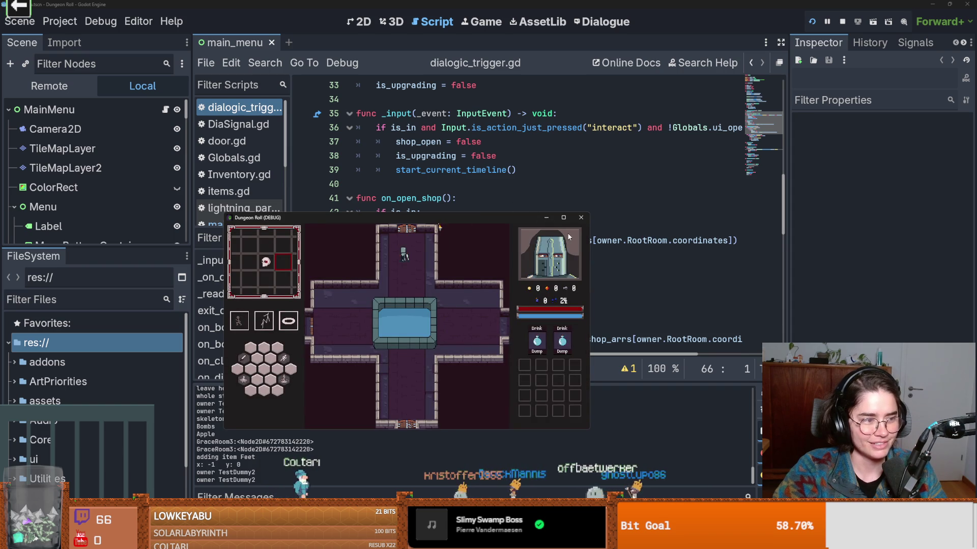
- Close the game, scroll through dialogic_trigger.gd, then view monster_room_11.tres changes in GitHub Desktop
{"action": "left_click", "coordinate": [580, 219]}
{"action": "left_click", "coordinate": [534, 204]}
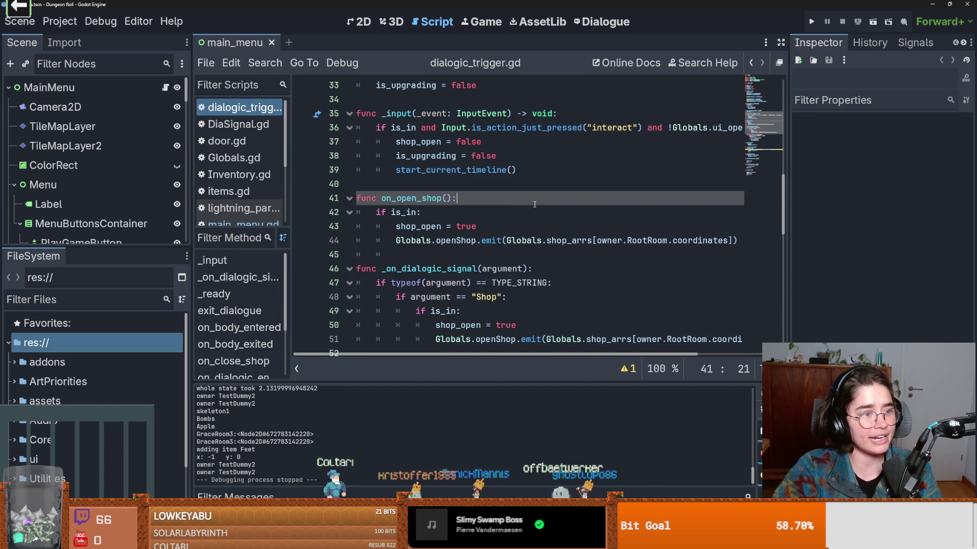
{"action": "scroll", "coordinate": [489, 233], "scroll_direction": "up", "scroll_amount": 7}
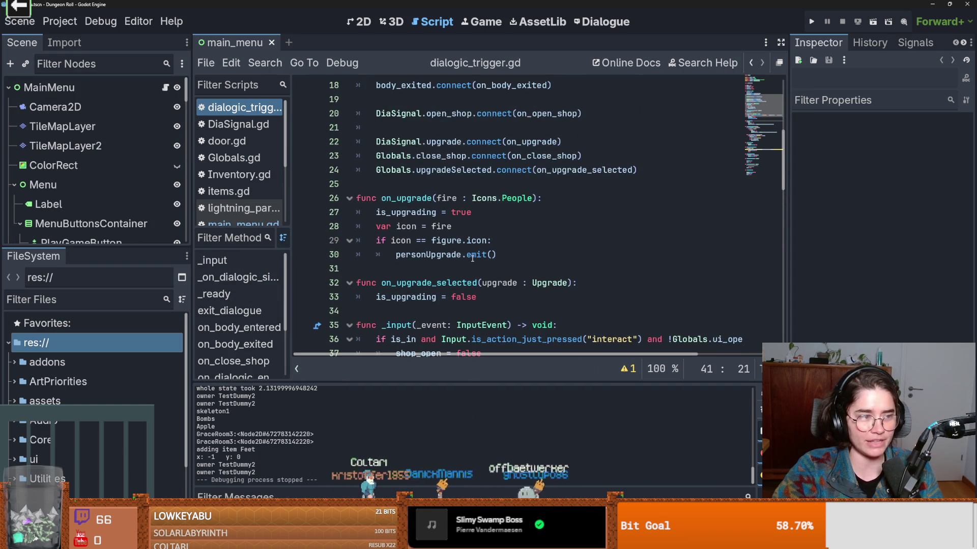
{"action": "scroll", "coordinate": [466, 252], "scroll_direction": "up", "scroll_amount": 1}
{"action": "scroll", "coordinate": [454, 282], "scroll_direction": "down", "scroll_amount": 2}
{"action": "scroll", "coordinate": [463, 280], "scroll_direction": "up", "scroll_amount": 2}
{"action": "scroll", "coordinate": [475, 274], "scroll_direction": "down", "scroll_amount": 3}
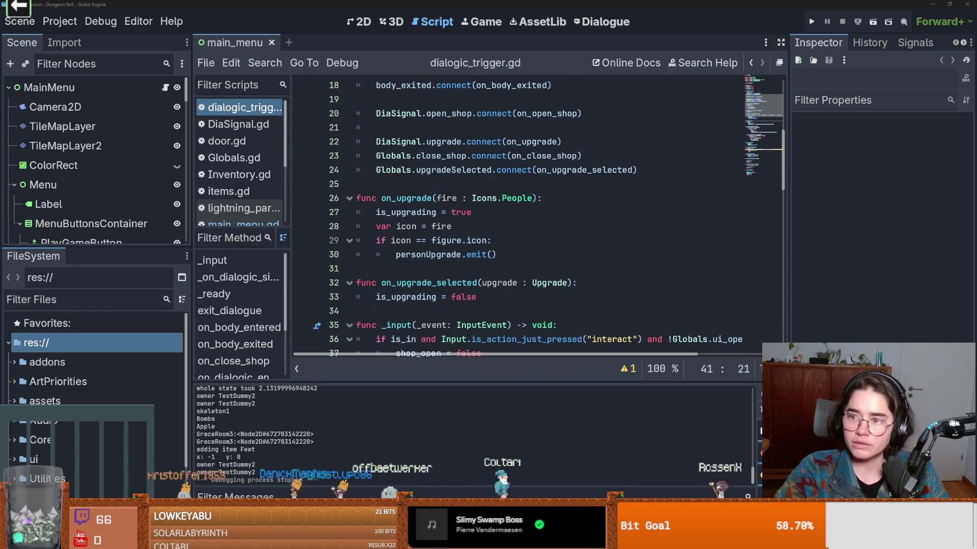
{"action": "key", "text": "alt+Tab"}
{"action": "left_click", "coordinate": [153, 302]}
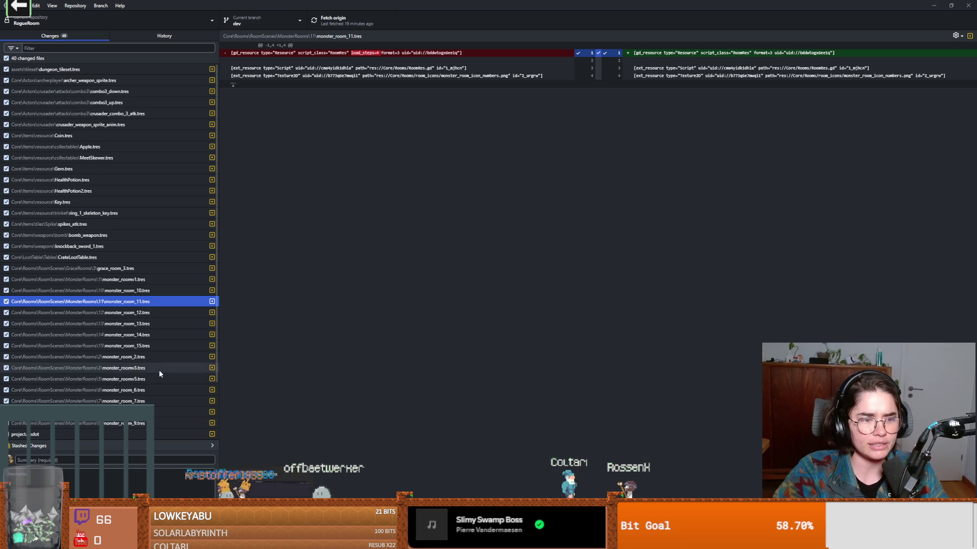
- Inspect diffs of monster_room_9, _2, _11 and _10.tres, then switch to the release notes
{"action": "scroll", "coordinate": [159, 369], "scroll_direction": "down", "scroll_amount": 2}
{"action": "left_click", "coordinate": [136, 358]}
{"action": "left_click", "coordinate": [127, 291]}
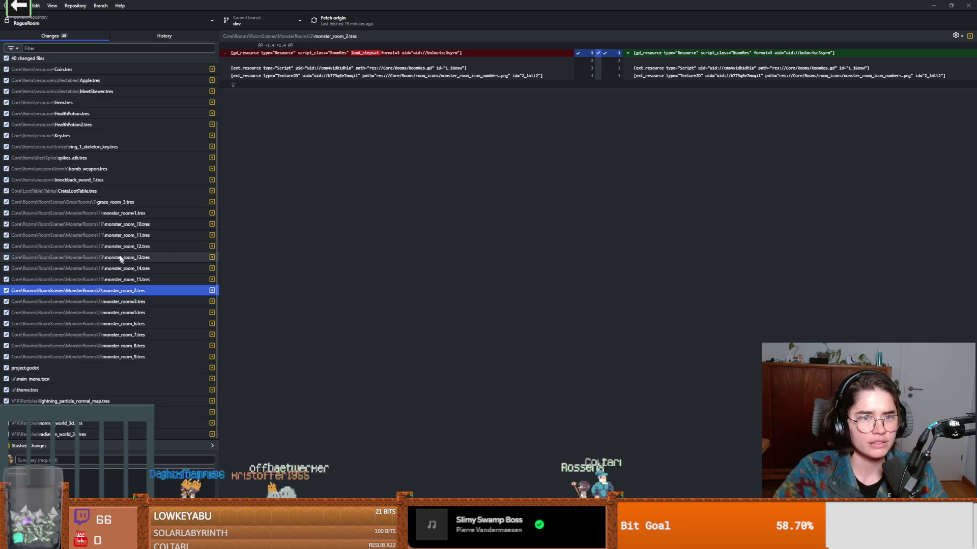
{"action": "left_click", "coordinate": [127, 235]}
{"action": "left_click", "coordinate": [127, 224]}
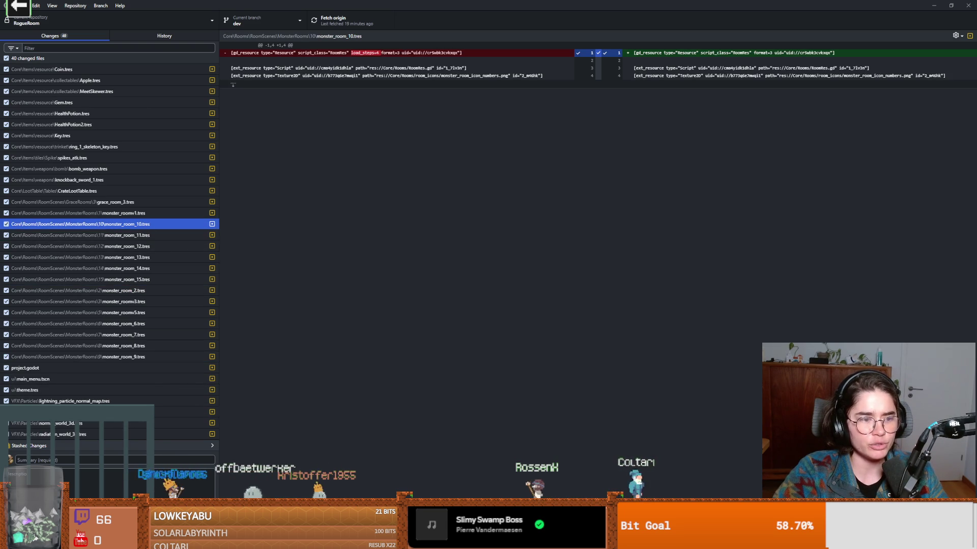
{"action": "left_click", "coordinate": [299, 425]}
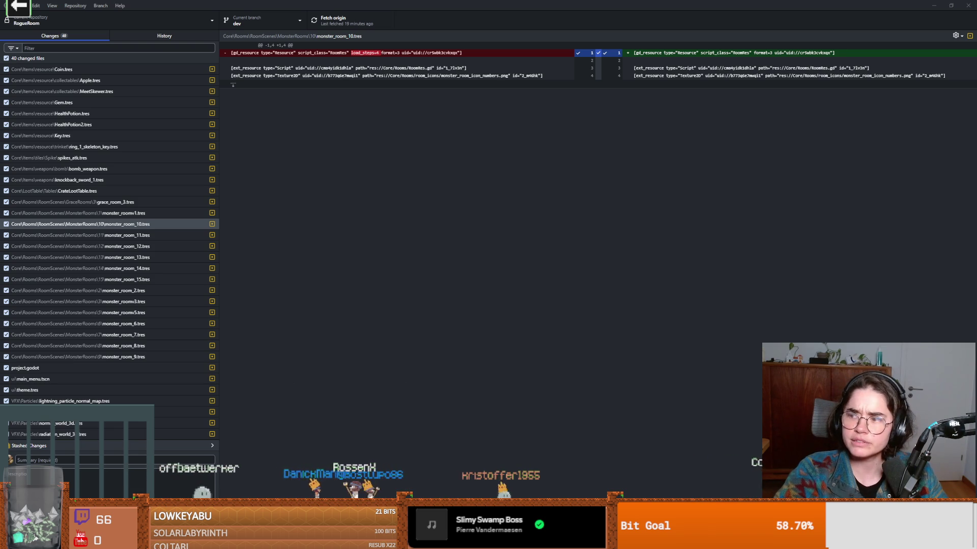
{"action": "key", "text": "alt+Tab"}
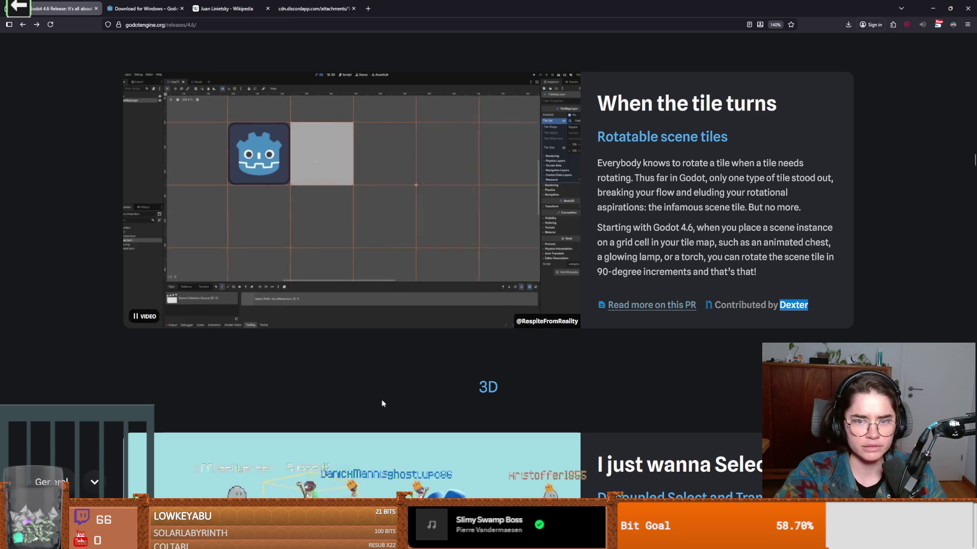
- Scroll the 4.6 release notes to the 'A node will remember' unique Node IDs section
{"action": "scroll", "coordinate": [381, 399], "scroll_direction": "down", "scroll_amount": 10}
{"action": "scroll", "coordinate": [382, 405], "scroll_direction": "up", "scroll_amount": 20}
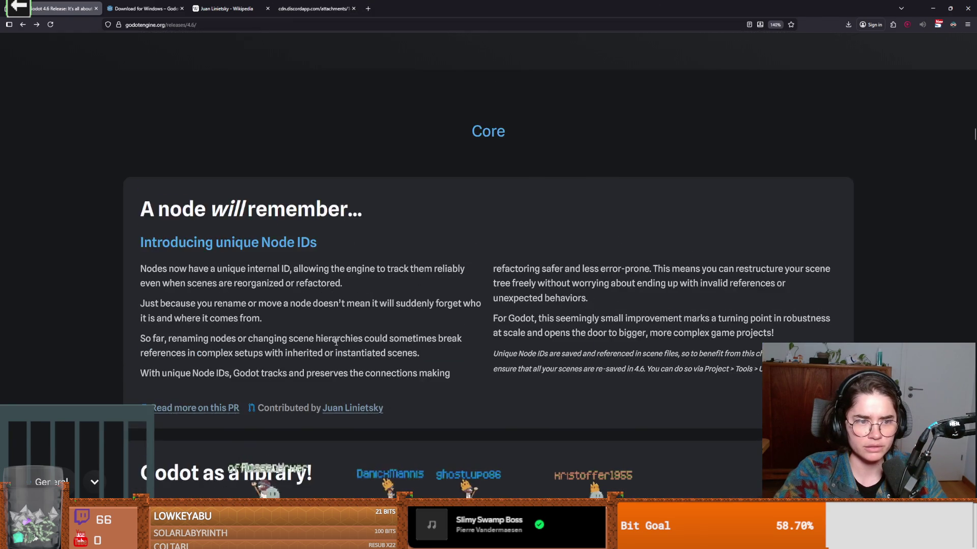
{"action": "scroll", "coordinate": [362, 374], "scroll_direction": "up", "scroll_amount": 20}
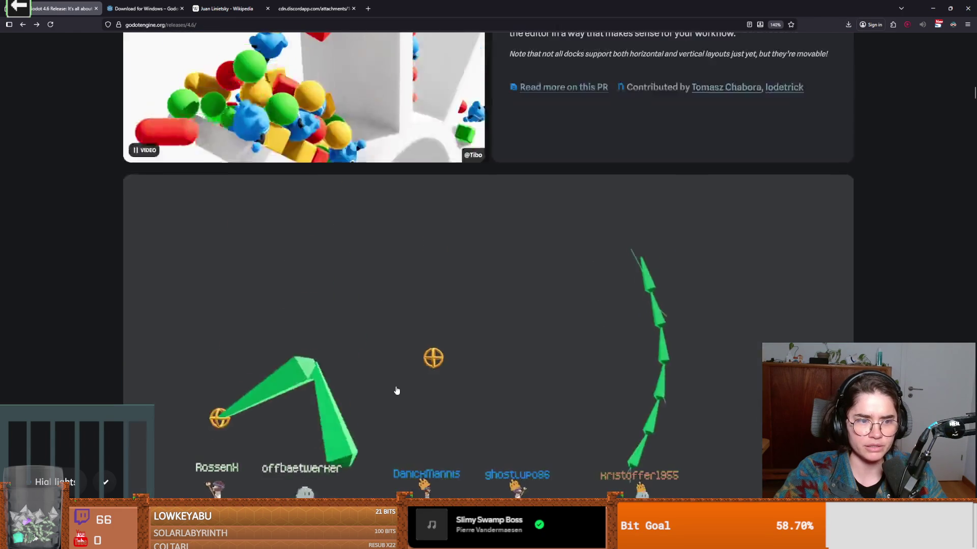
{"action": "scroll", "coordinate": [395, 390], "scroll_direction": "up", "scroll_amount": 2}
{"action": "scroll", "coordinate": [396, 390], "scroll_direction": "down", "scroll_amount": 20}
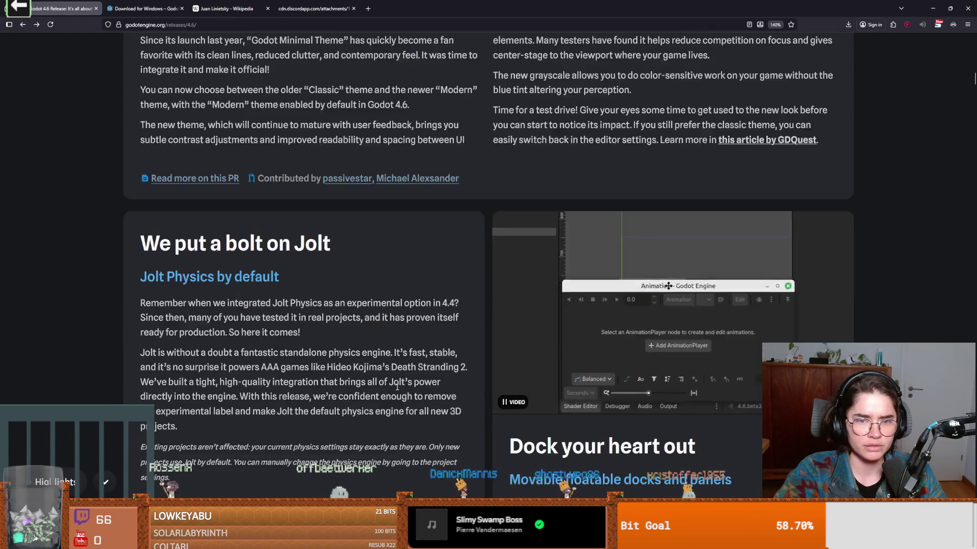
{"action": "scroll", "coordinate": [397, 390], "scroll_direction": "down", "scroll_amount": 5}
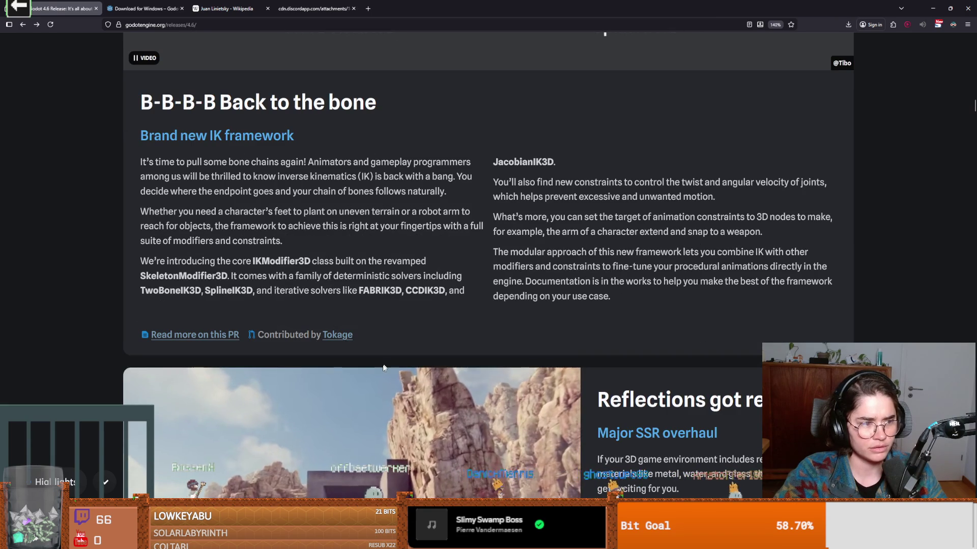
{"action": "scroll", "coordinate": [367, 411], "scroll_direction": "down", "scroll_amount": 6}
{"action": "scroll", "coordinate": [368, 411], "scroll_direction": "down", "scroll_amount": 15}
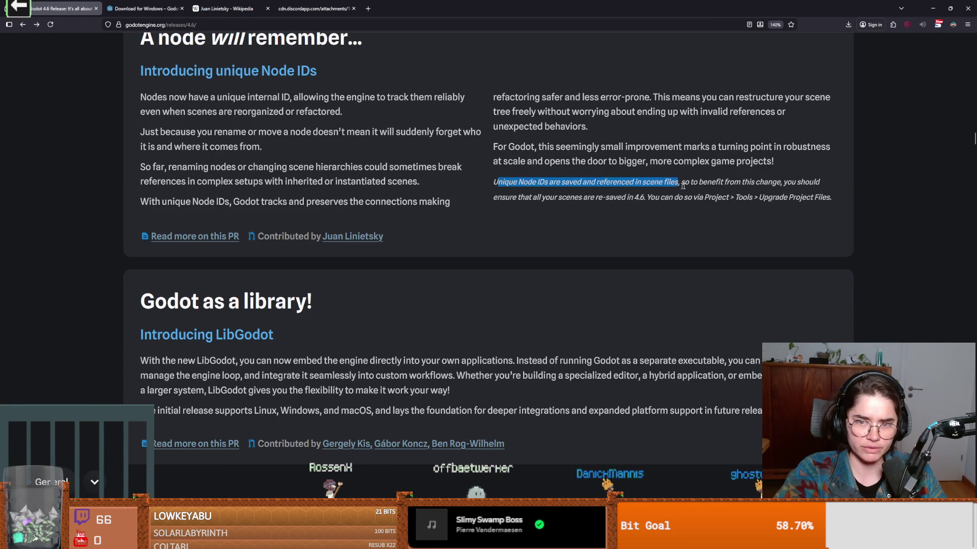
- Highlight the note advising all scenes be re-saved, then switch to GitHub Desktop
{"action": "left_click_drag", "start_coordinate": [730, 179], "coordinate": [521, 197]}
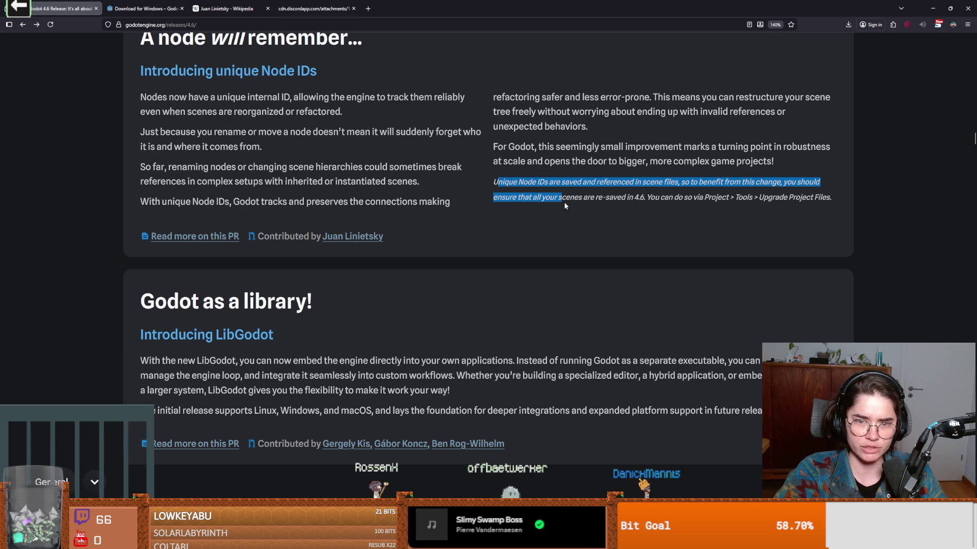
{"action": "left_click_drag", "start_coordinate": [679, 197], "coordinate": [642, 197]}
{"action": "left_click", "coordinate": [647, 195]}
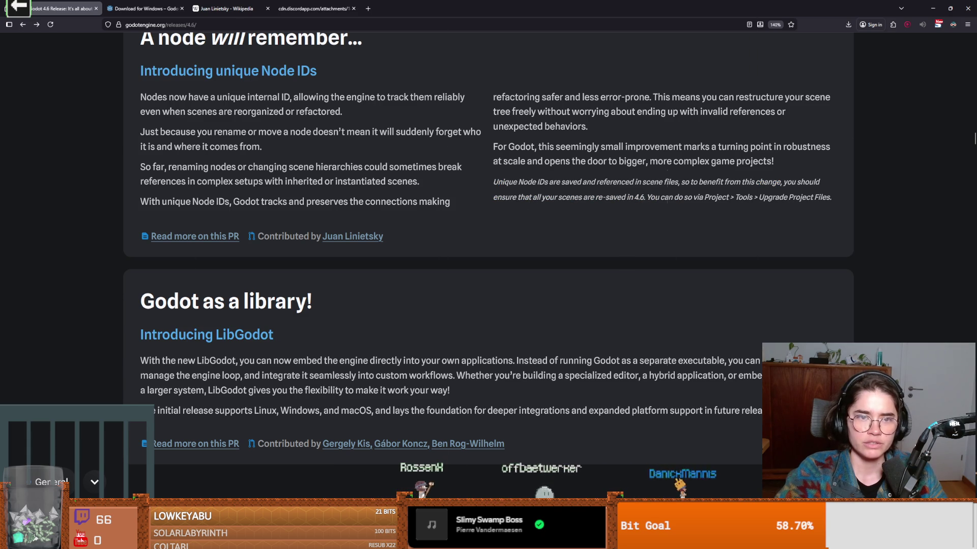
{"action": "key", "text": "alt+Tab"}
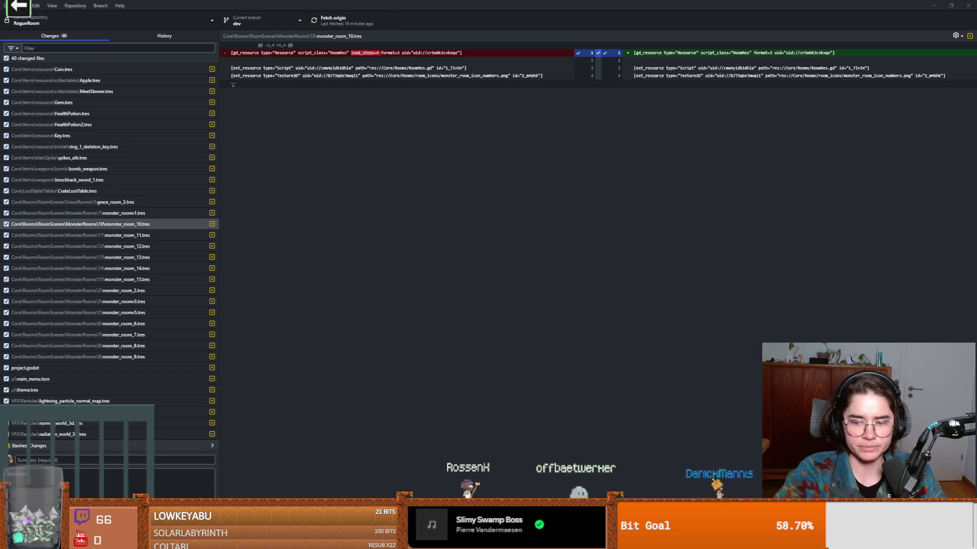
- Run Project > Tools > Upgrade Project Files and confirm Restart & Upgrade
{"action": "key", "text": "alt+Tab"}
{"action": "left_click", "coordinate": [60, 20]}
{"action": "left_click", "coordinate": [59, 20]}
{"action": "left_click", "coordinate": [59, 20]}
{"action": "mouse_move", "coordinate": [96, 173]}
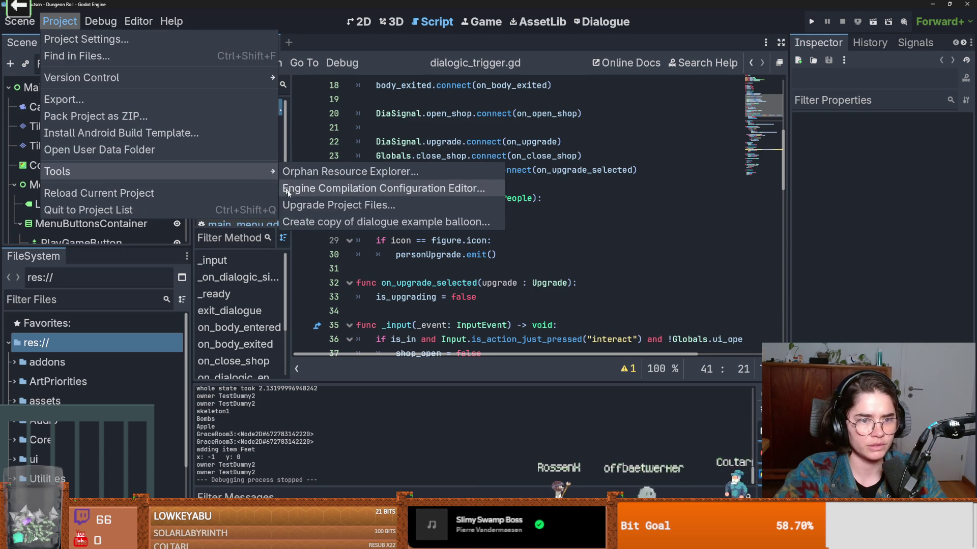
{"action": "left_click", "coordinate": [339, 205]}
{"action": "left_click", "coordinate": [436, 383]}
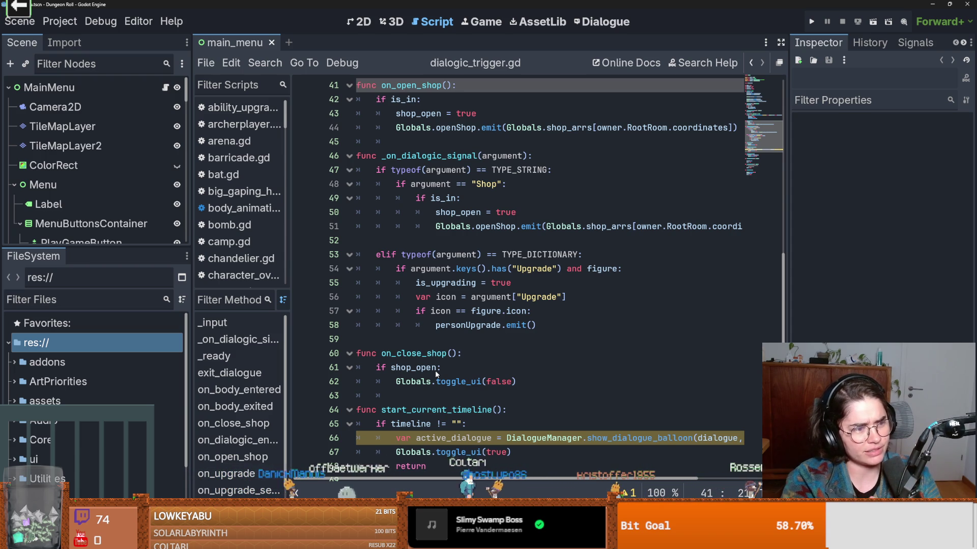
- Place the caret on line 56 of dialogic_trigger.gd and save the script
{"action": "left_click", "coordinate": [501, 297]}
{"action": "key", "text": "ctrl+s"}
{"action": "scroll", "coordinate": [485, 372], "scroll_direction": "up", "scroll_amount": 12}
- Correct the misspelled 'argument' on line 56 of dialogic_trigger.gd and save the script
{"action": "scroll", "coordinate": [485, 371], "scroll_direction": "up", "scroll_amount": 2}
{"action": "key", "text": "BackSpace"}
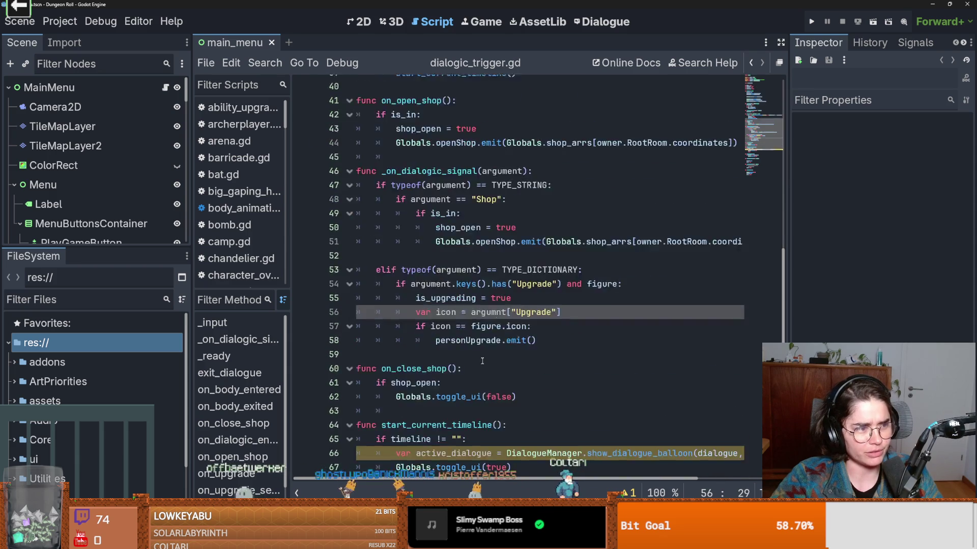
{"action": "scroll", "coordinate": [481, 351], "scroll_direction": "up", "scroll_amount": 9}
{"action": "key", "text": "ctrl+s"}
{"action": "left_click", "coordinate": [499, 484]}
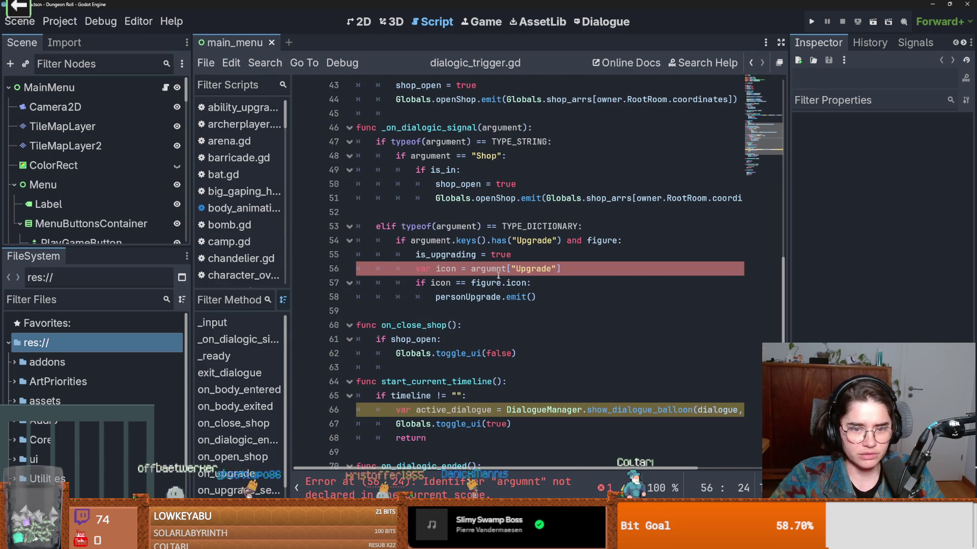
{"action": "type", "text": "ardu"}
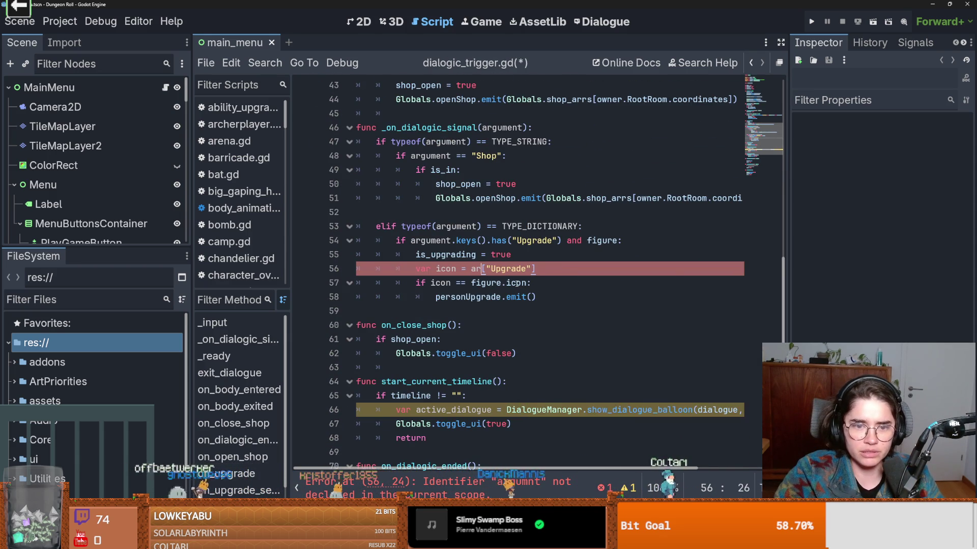
{"action": "key", "text": "BackSpace"}
{"action": "key", "text": "BackSpace"}
{"action": "type", "text": "f"}
{"action": "key", "text": "BackSpace"}
{"action": "type", "text": "gumen"}
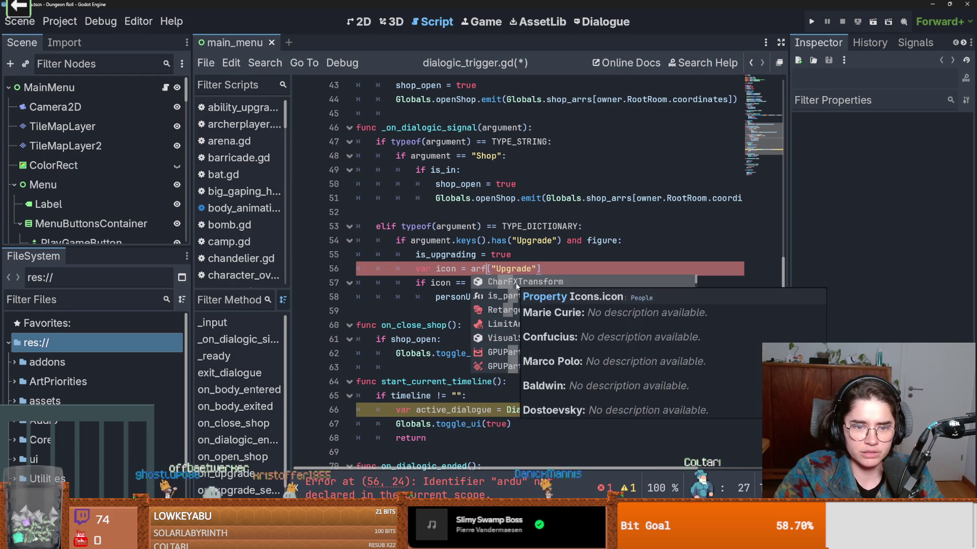
{"action": "double_click", "coordinate": [517, 287]}
{"action": "key", "text": "ctrl+s"}
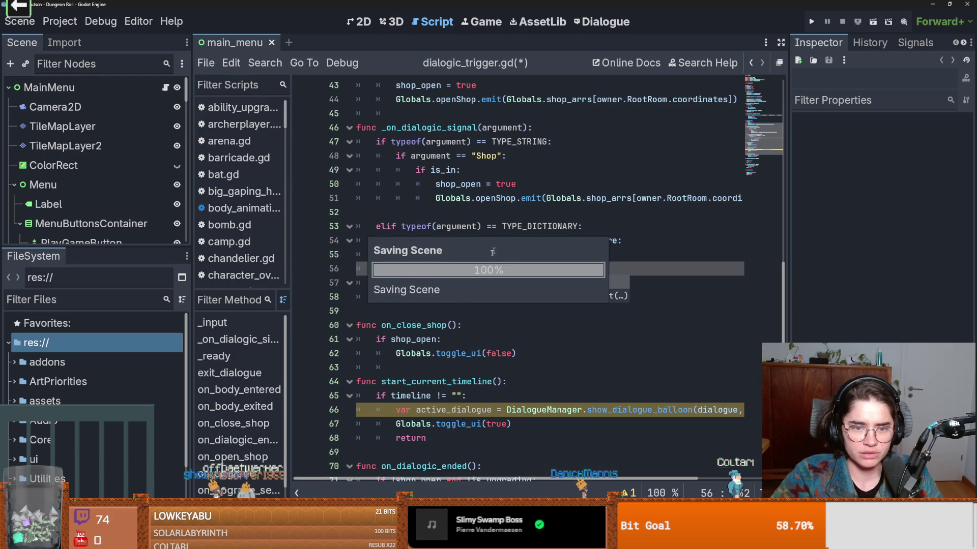
- Check the Errors list around lines 58–62, save again, and switch back to GitHub Desktop
{"action": "left_click", "coordinate": [512, 354]}
{"action": "key", "text": "alt+d"}
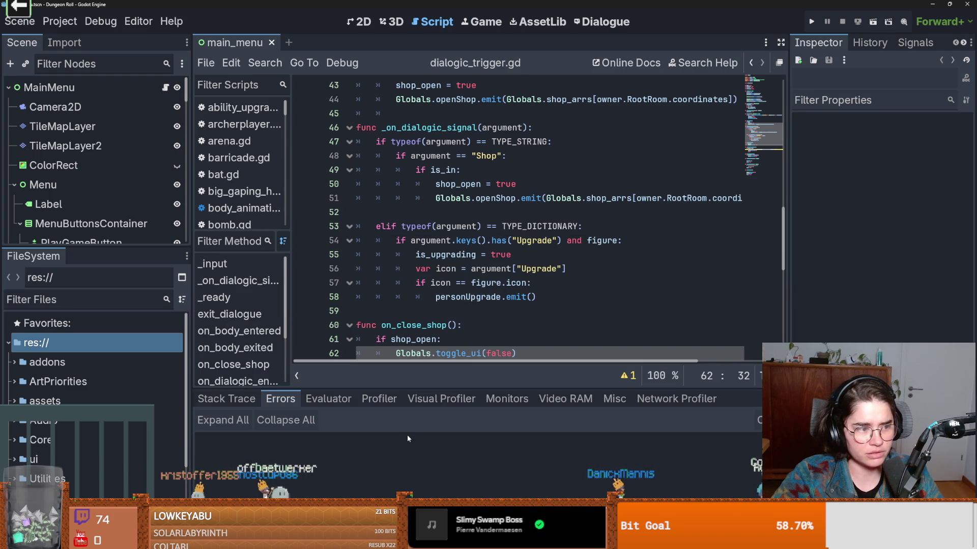
{"action": "key", "text": "ctrl+s"}
{"action": "left_click", "coordinate": [508, 296]}
{"action": "scroll", "coordinate": [518, 330], "scroll_direction": "up", "scroll_amount": 3}
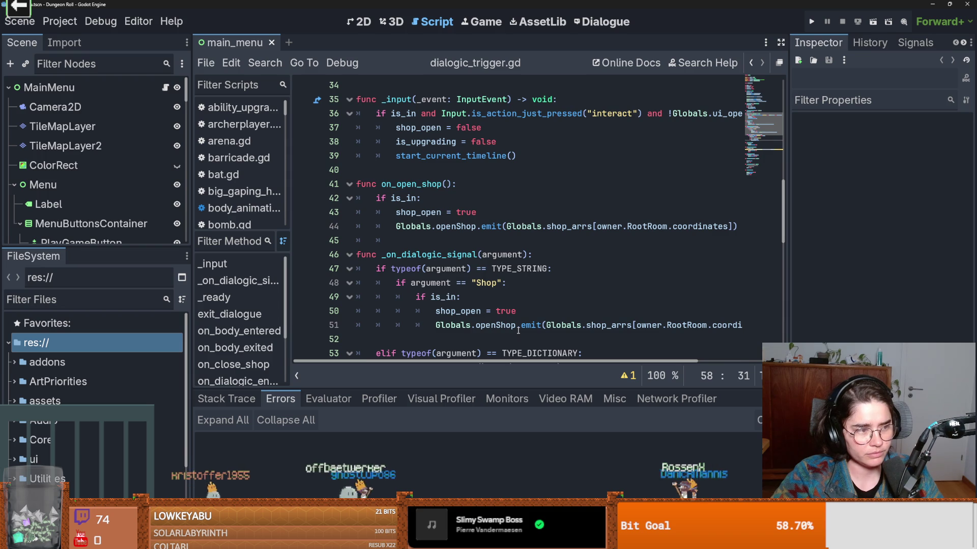
{"action": "scroll", "coordinate": [518, 330], "scroll_direction": "up", "scroll_amount": 1}
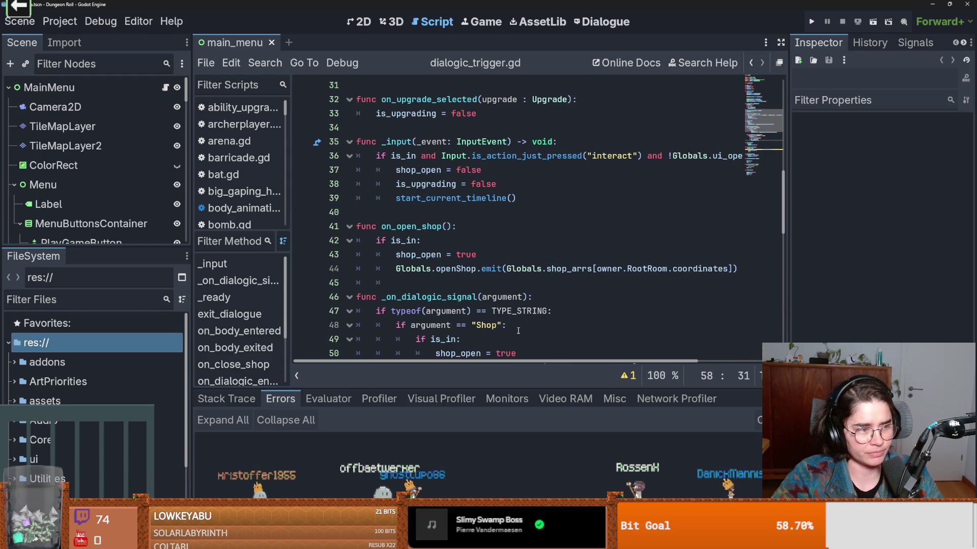
{"action": "scroll", "coordinate": [500, 326], "scroll_direction": "up", "scroll_amount": 2}
{"action": "scroll", "coordinate": [500, 326], "scroll_direction": "down", "scroll_amount": 10}
{"action": "key", "text": "ctrl+s"}
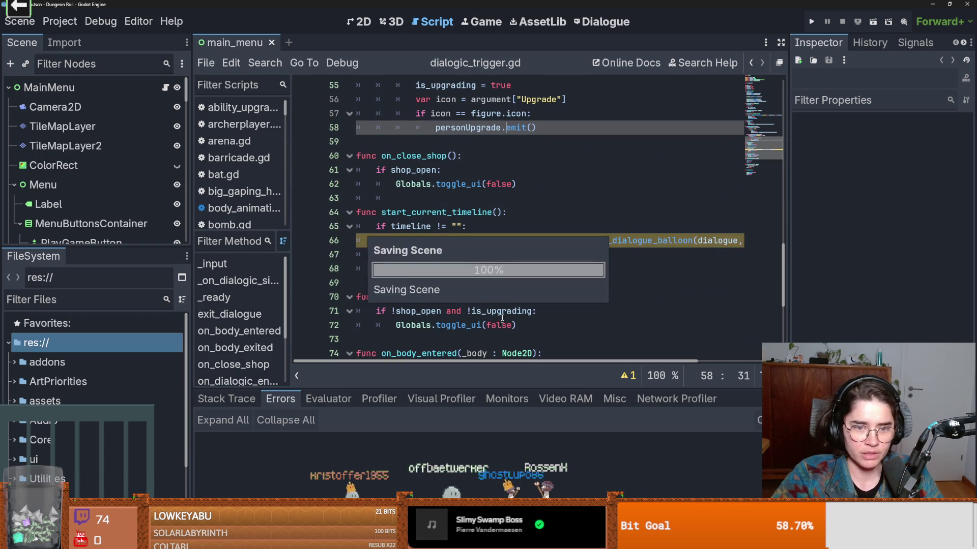
{"action": "scroll", "coordinate": [503, 324], "scroll_direction": "down", "scroll_amount": 4}
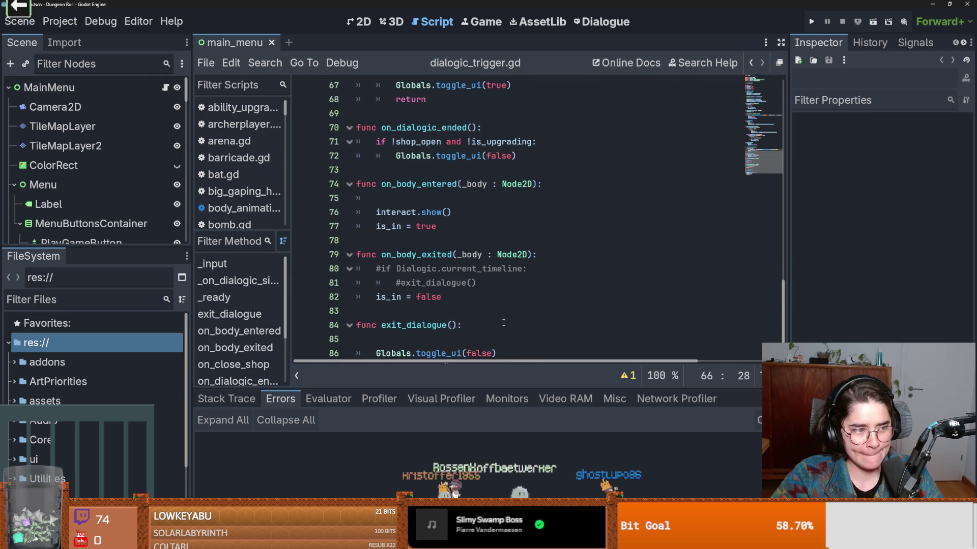
{"action": "scroll", "coordinate": [503, 322], "scroll_direction": "down", "scroll_amount": 2}
{"action": "scroll", "coordinate": [503, 323], "scroll_direction": "up", "scroll_amount": 4}
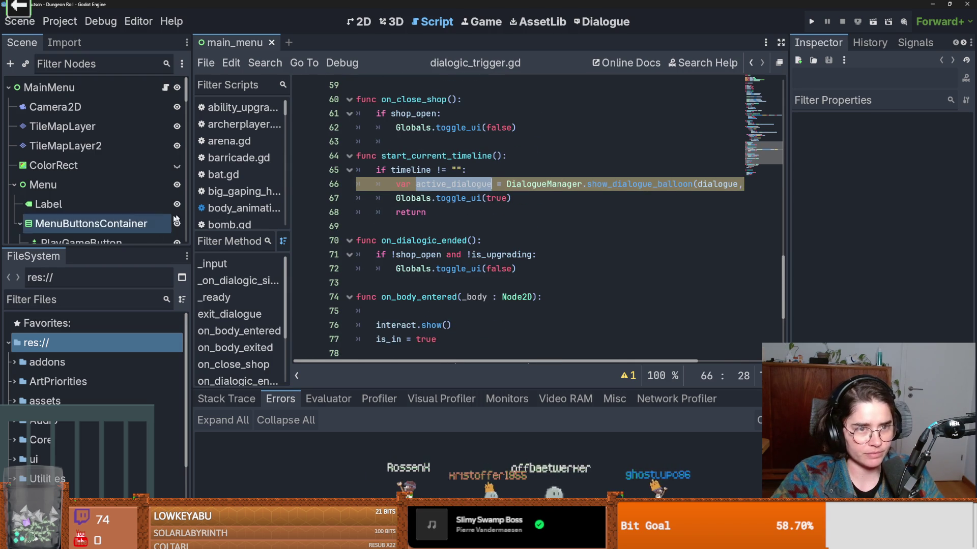
{"action": "key", "text": "alt+Tab"}
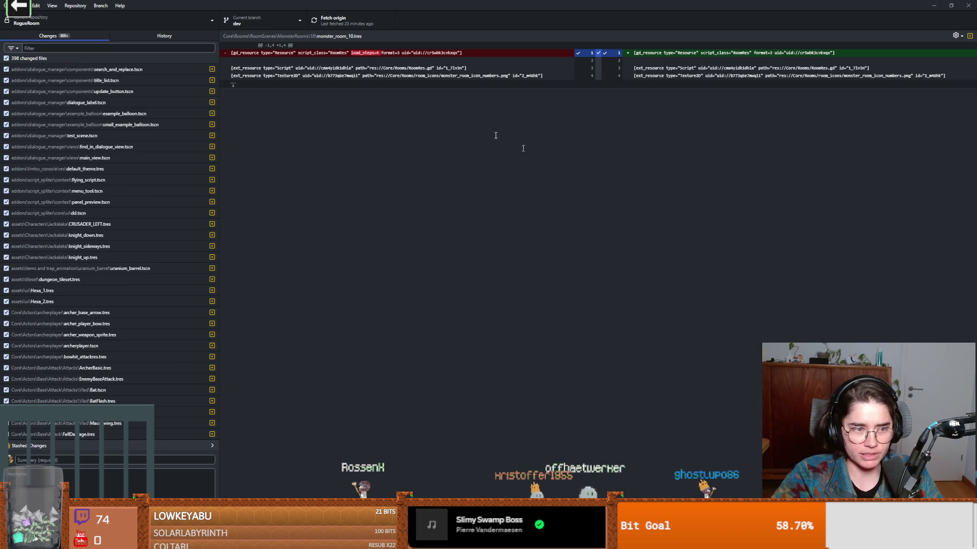
- Commit the changes to dev as 'update to 4.6 and update resource files' and push to origin
{"action": "scroll", "coordinate": [124, 201], "scroll_direction": "down", "scroll_amount": 5}
{"action": "left_click", "coordinate": [87, 460]}
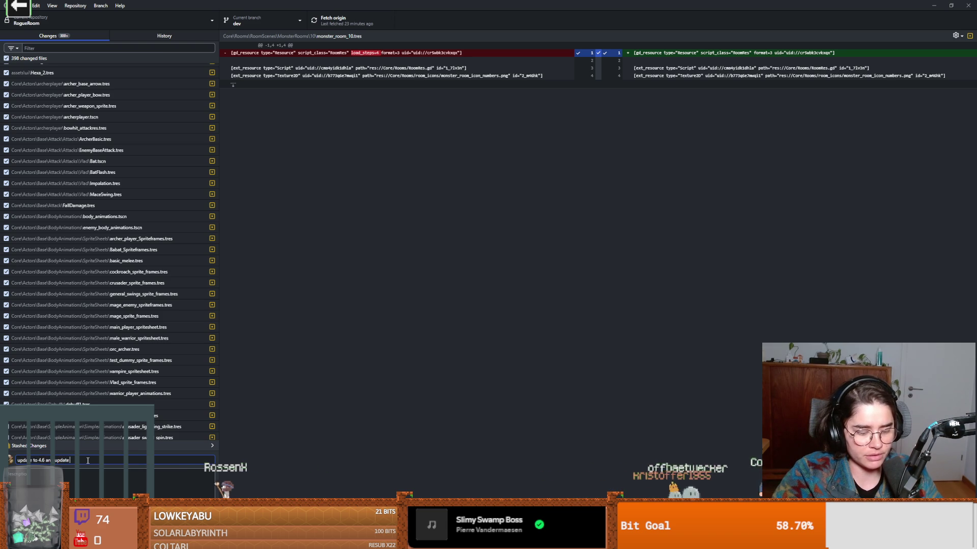
{"action": "type", "text": "source files"}
{"action": "left_click", "coordinate": [268, 246]}
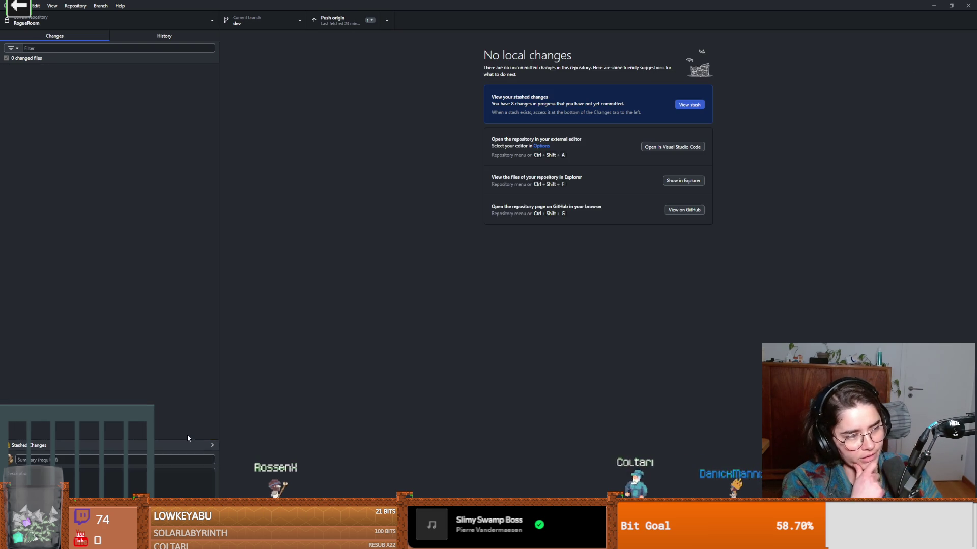
{"action": "left_click", "coordinate": [335, 21]}
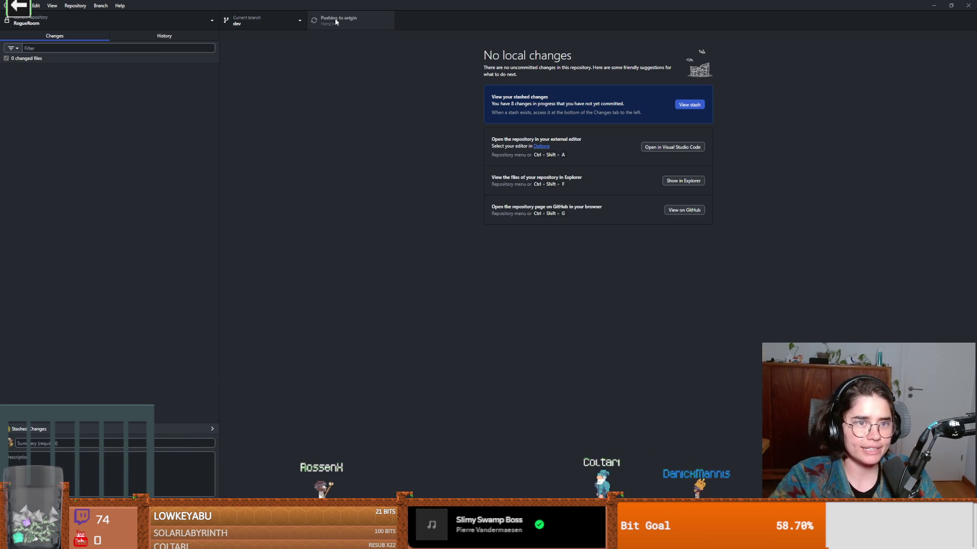
- Check out the MonsterRoomLevelDesign branch, glance at its history, and return to the Changes view
{"action": "left_click", "coordinate": [248, 20]}
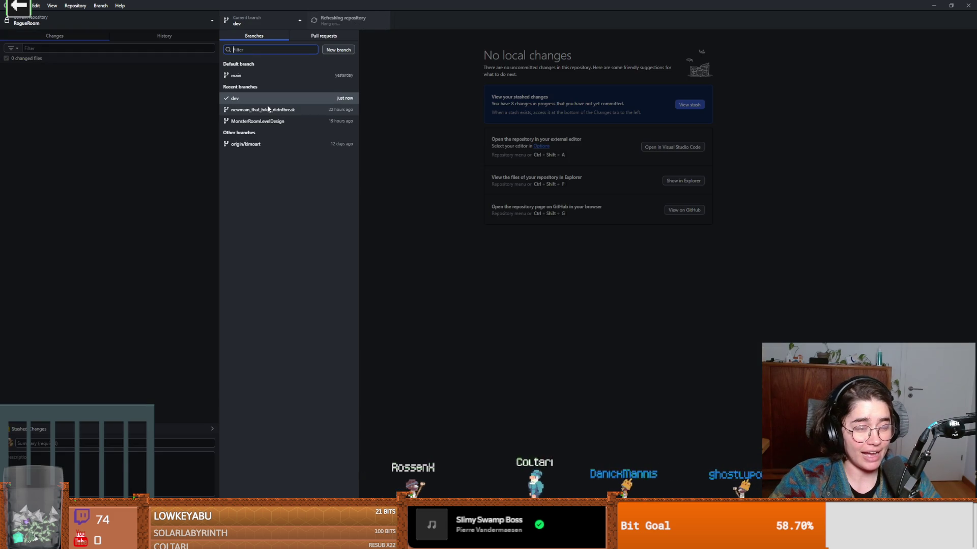
{"action": "left_click", "coordinate": [291, 122]}
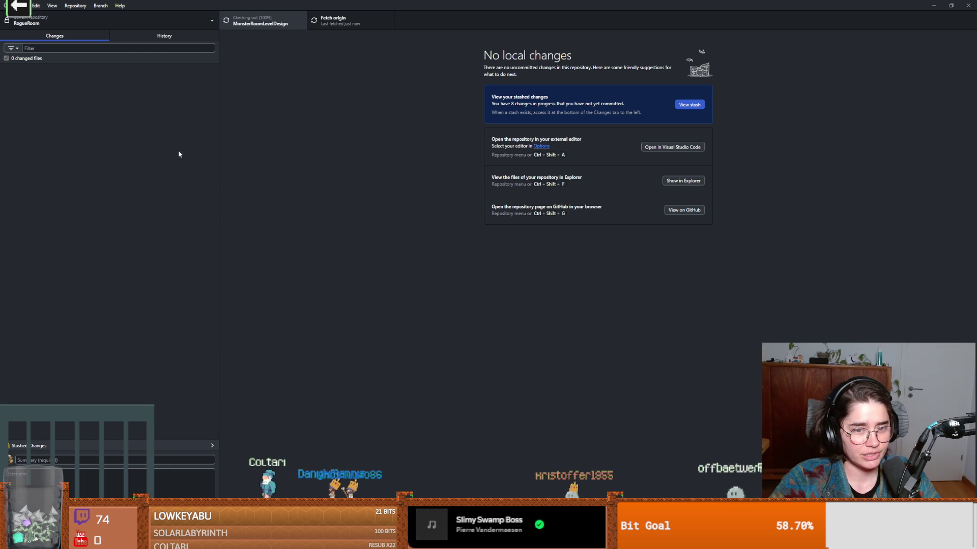
{"action": "left_click", "coordinate": [137, 40]}
{"action": "key", "text": "ctrl+1"}
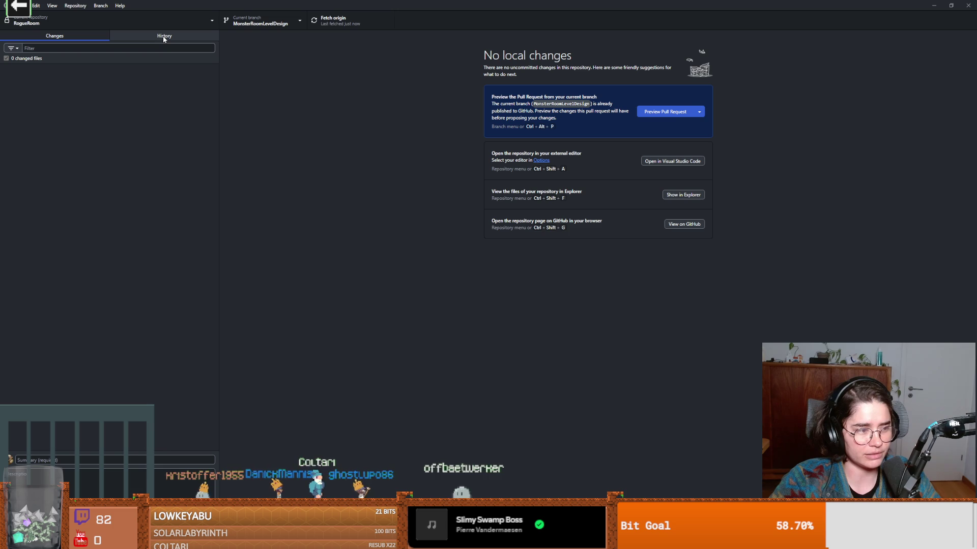
- Merge the dev branch into MonsterRoomLevelDesign, producing the conflict list
{"action": "left_click", "coordinate": [100, 6]}
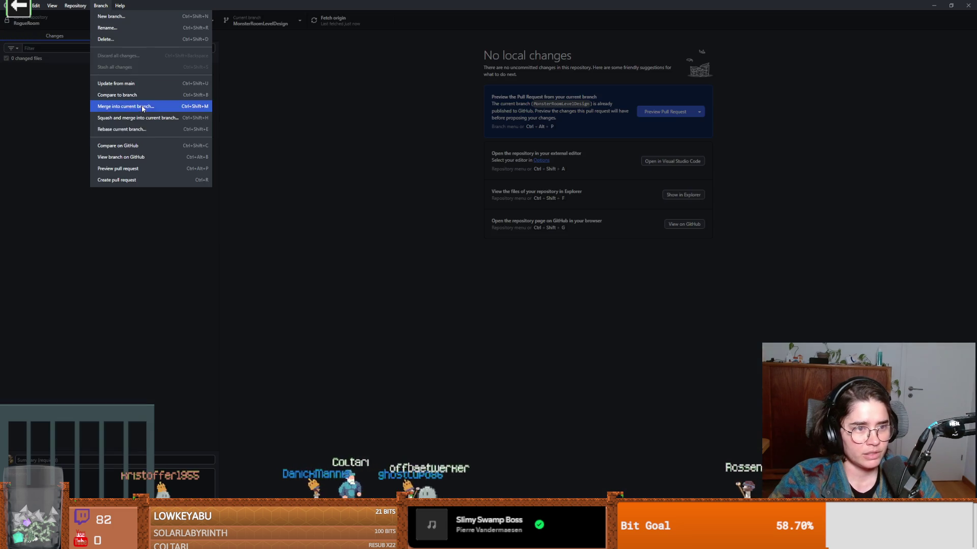
{"action": "left_click", "coordinate": [143, 105]}
{"action": "left_click", "coordinate": [477, 258]}
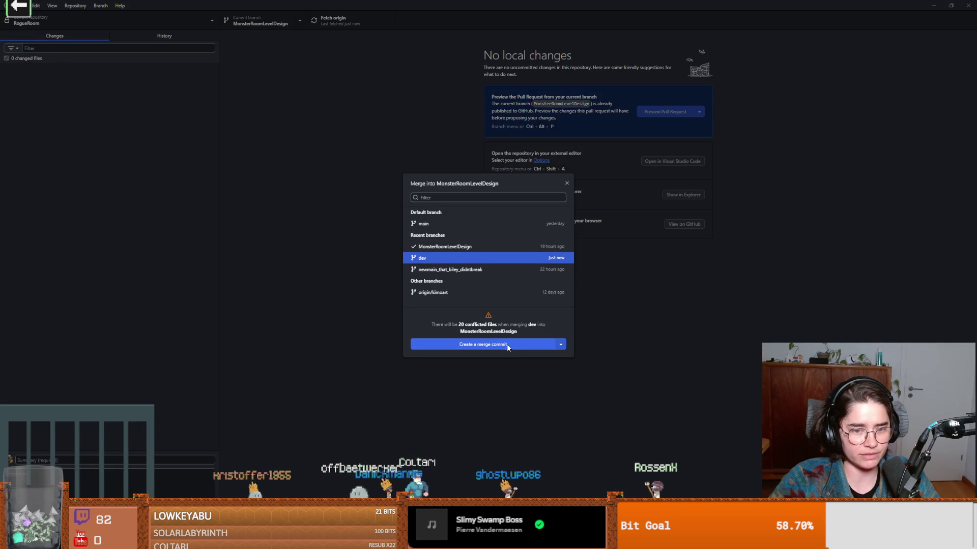
{"action": "left_click", "coordinate": [508, 344]}
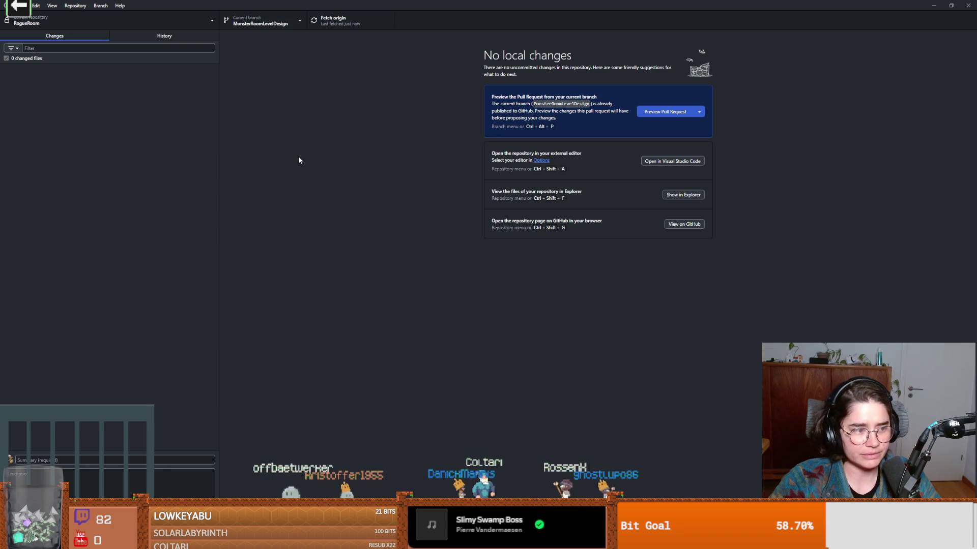
- Open the conflicted editor_property_control.tscn in Visual Studio Code
{"action": "scroll", "coordinate": [473, 228], "scroll_direction": "down", "scroll_amount": 3}
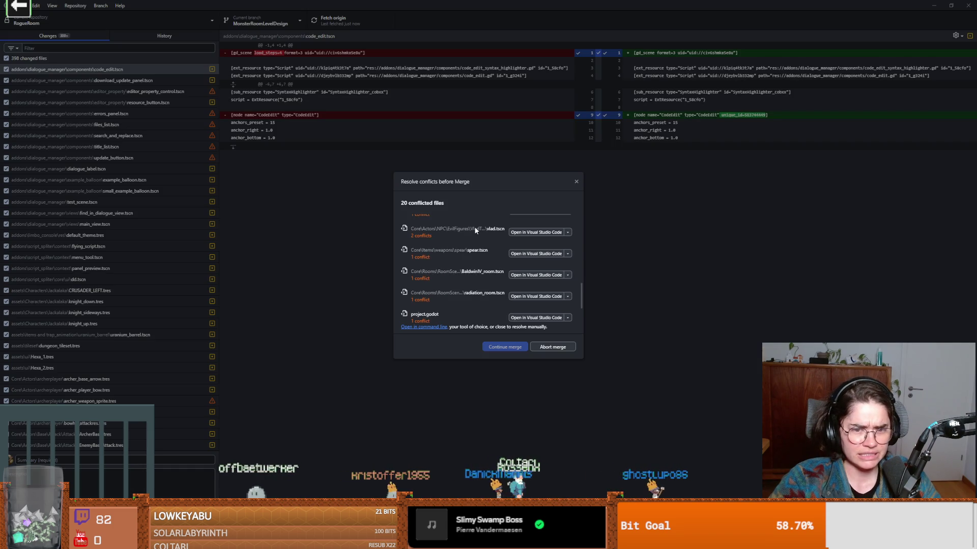
{"action": "scroll", "coordinate": [496, 254], "scroll_direction": "up", "scroll_amount": 1}
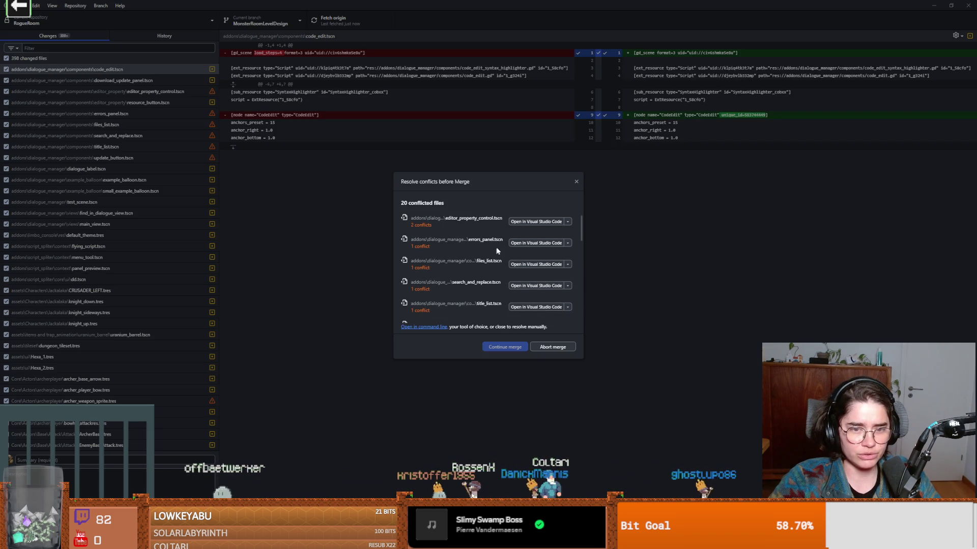
{"action": "left_click", "coordinate": [528, 222]}
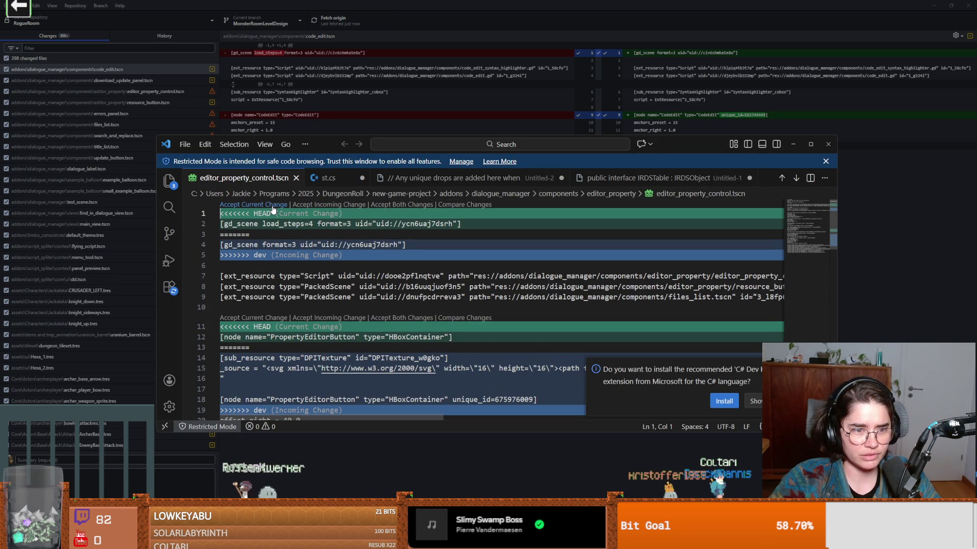
- Resolve editor_property_control.tscn and errors_panel.tscn by keeping the incoming dev versions
{"action": "left_click", "coordinate": [309, 205]}
{"action": "scroll", "coordinate": [338, 277], "scroll_direction": "down", "scroll_amount": 1}
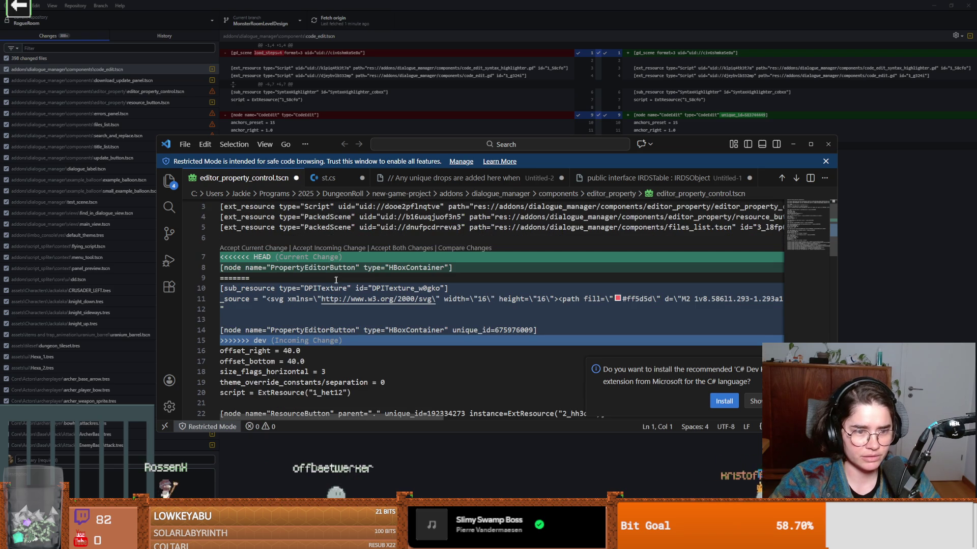
{"action": "scroll", "coordinate": [335, 272], "scroll_direction": "up", "scroll_amount": 1}
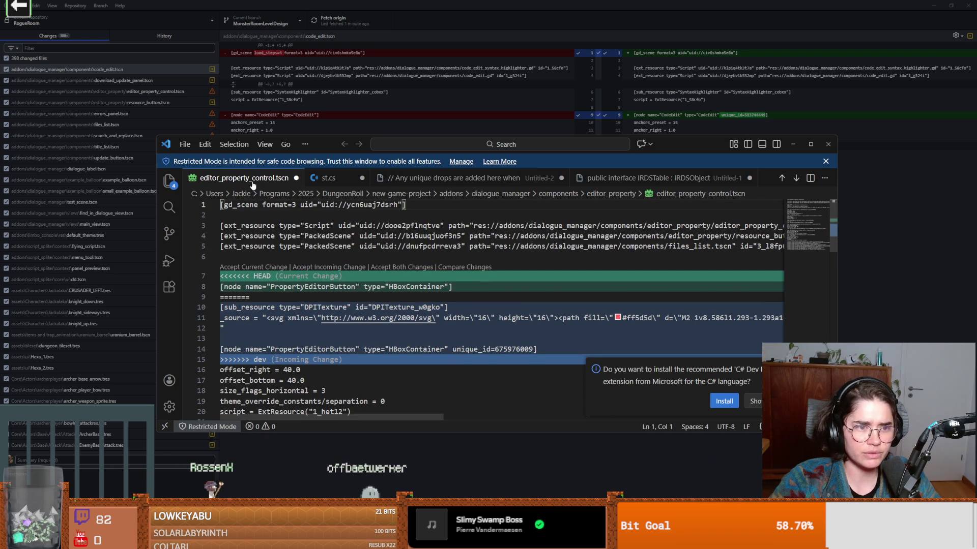
{"action": "scroll", "coordinate": [324, 264], "scroll_direction": "down", "scroll_amount": 1}
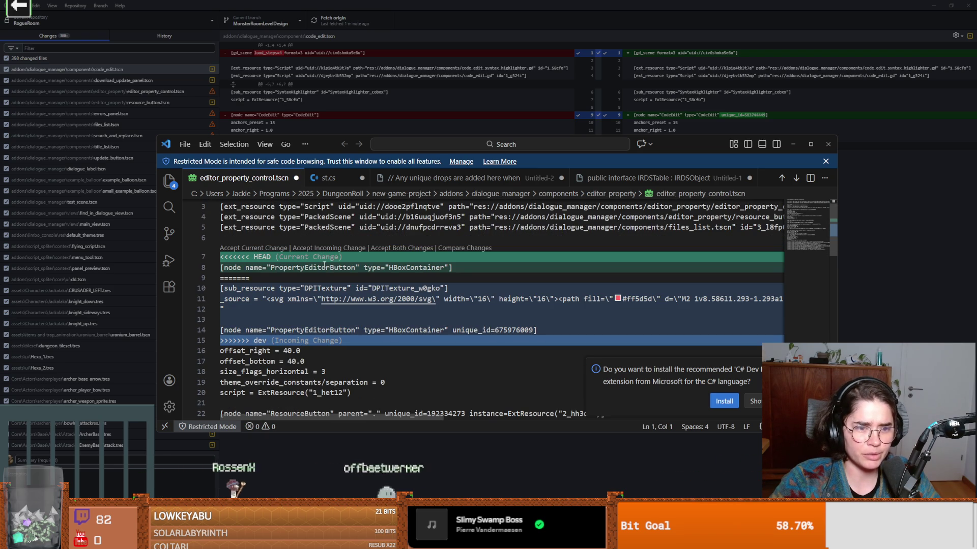
{"action": "left_click", "coordinate": [303, 248]}
{"action": "scroll", "coordinate": [508, 306], "scroll_direction": "down", "scroll_amount": 20}
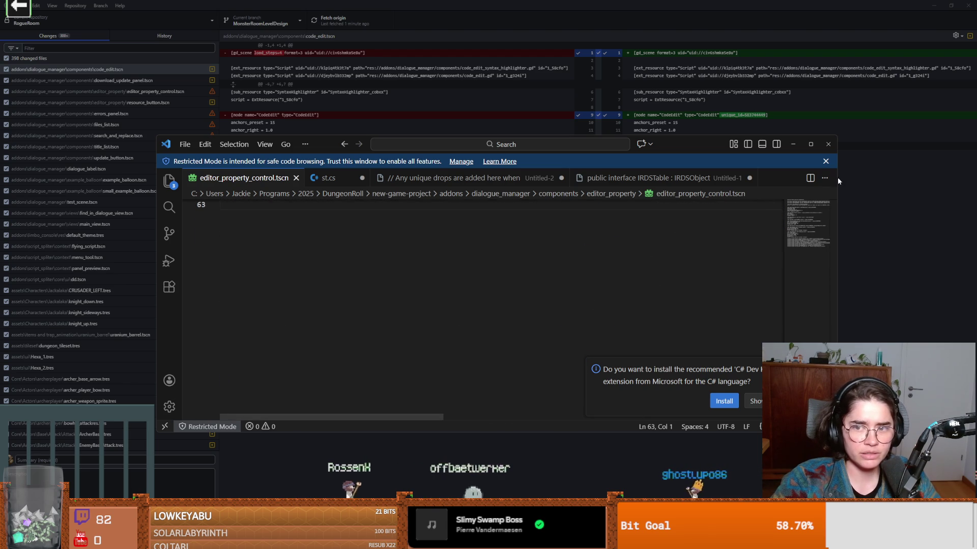
{"action": "left_click", "coordinate": [828, 144]}
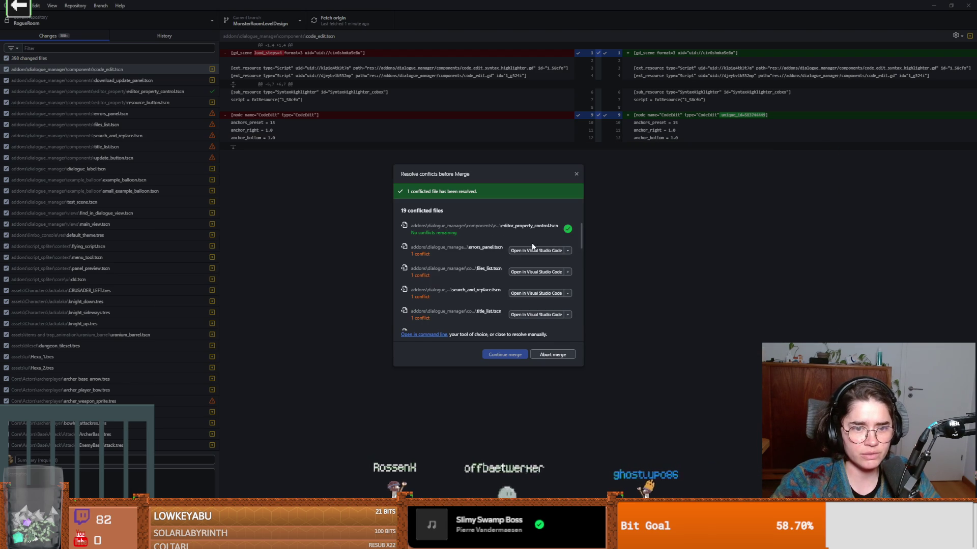
{"action": "left_click", "coordinate": [529, 251]}
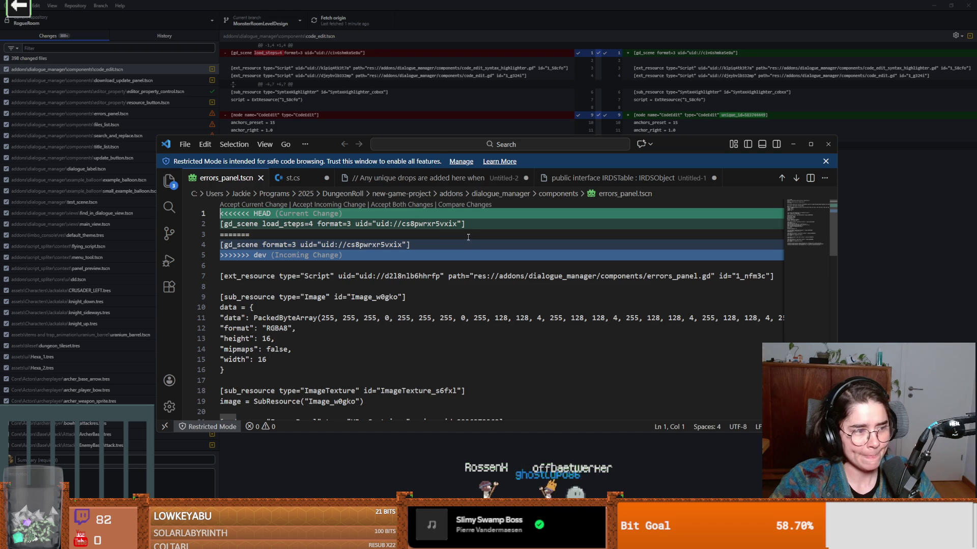
{"action": "left_click", "coordinate": [328, 206]}
{"action": "scroll", "coordinate": [562, 284], "scroll_direction": "down", "scroll_amount": 15}
{"action": "left_click", "coordinate": [828, 144]}
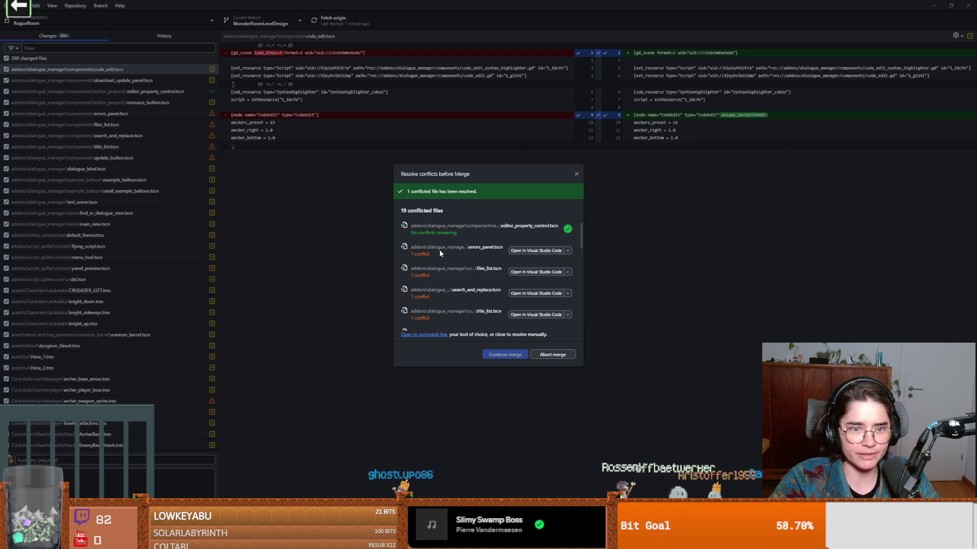
- Resolve files_list.tscn with the incoming dev version and close the editor
{"action": "left_click", "coordinate": [526, 272]}
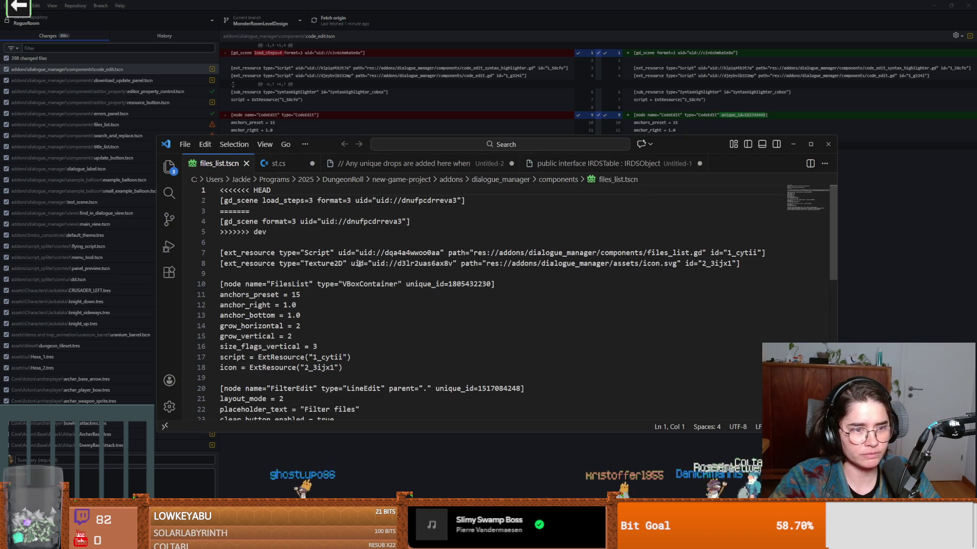
{"action": "scroll", "coordinate": [356, 254], "scroll_direction": "up", "scroll_amount": 2}
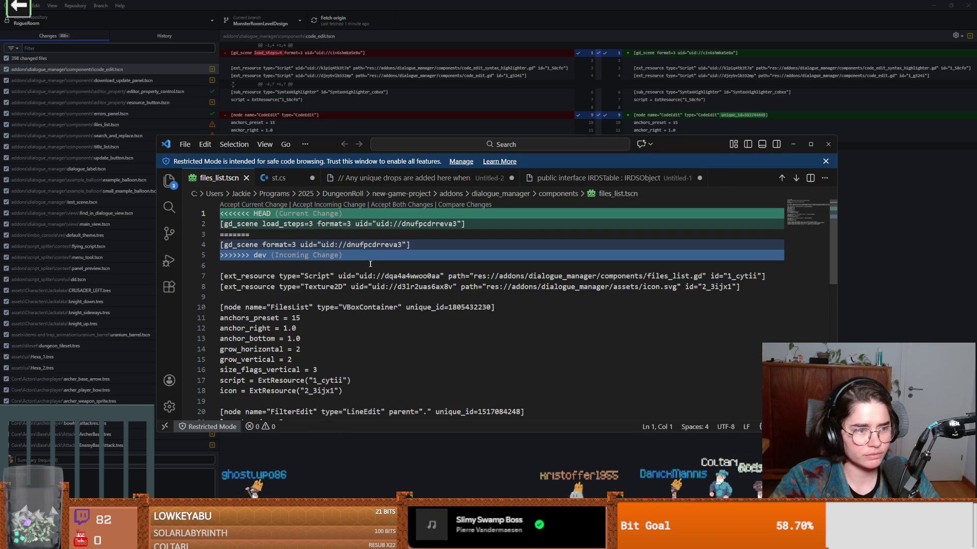
{"action": "left_click", "coordinate": [340, 205]}
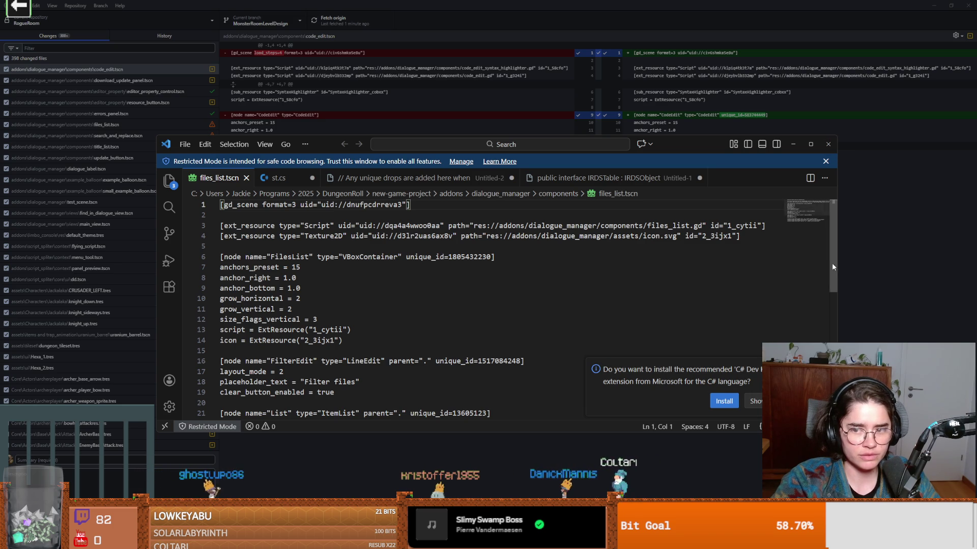
{"action": "scroll", "coordinate": [509, 305], "scroll_direction": "down", "scroll_amount": 5}
{"action": "left_click", "coordinate": [831, 146]}
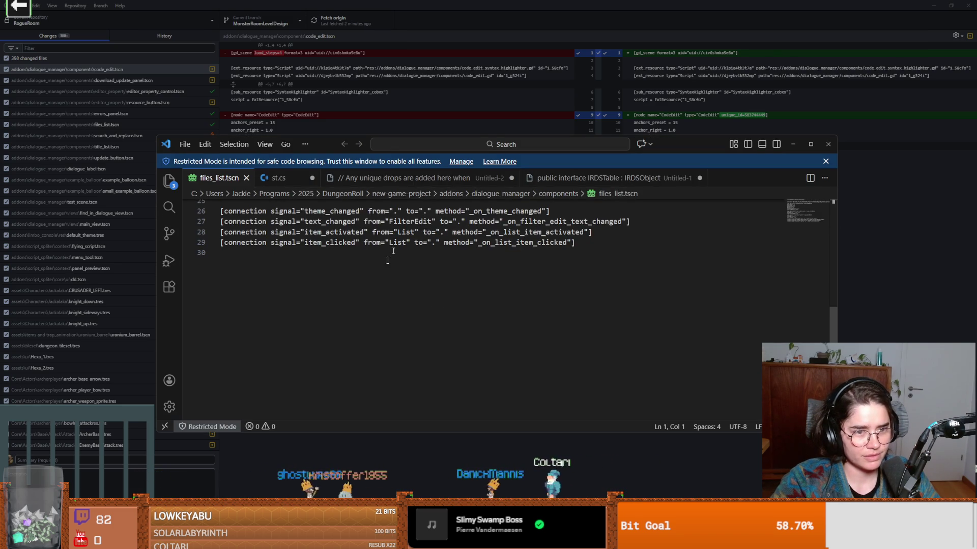
{"action": "scroll", "coordinate": [787, 289], "scroll_direction": "up", "scroll_amount": 3}
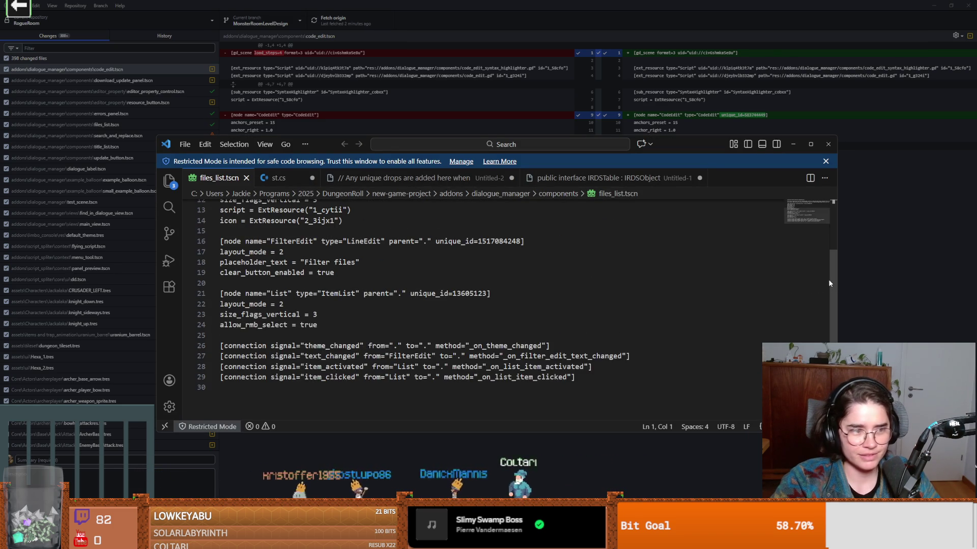
{"action": "scroll", "coordinate": [829, 283], "scroll_direction": "up", "scroll_amount": 4}
{"action": "scroll", "coordinate": [418, 265], "scroll_direction": "down", "scroll_amount": 3}
{"action": "scroll", "coordinate": [516, 305], "scroll_direction": "up", "scroll_amount": 3}
{"action": "scroll", "coordinate": [343, 275], "scroll_direction": "down", "scroll_amount": 10}
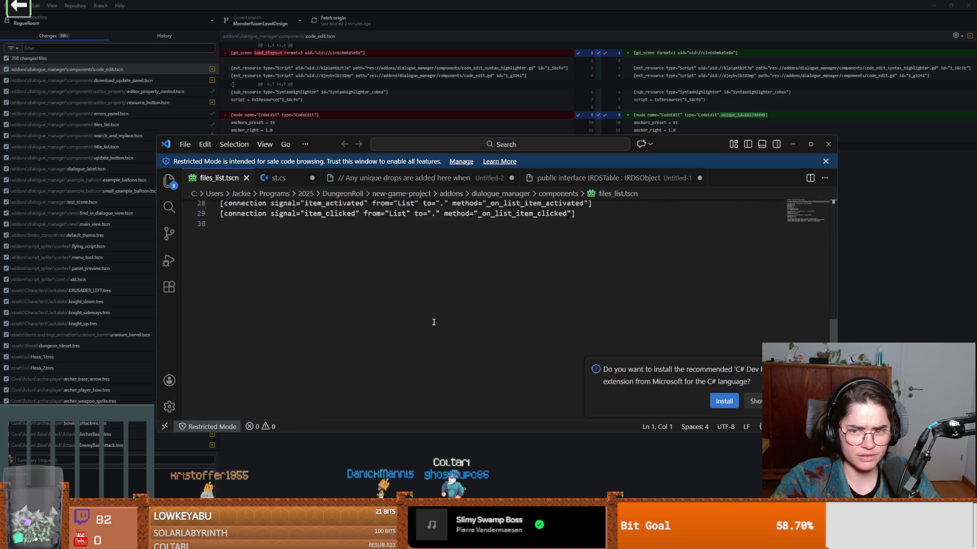
{"action": "scroll", "coordinate": [791, 250], "scroll_direction": "up", "scroll_amount": 4}
{"action": "left_click", "coordinate": [828, 144]}
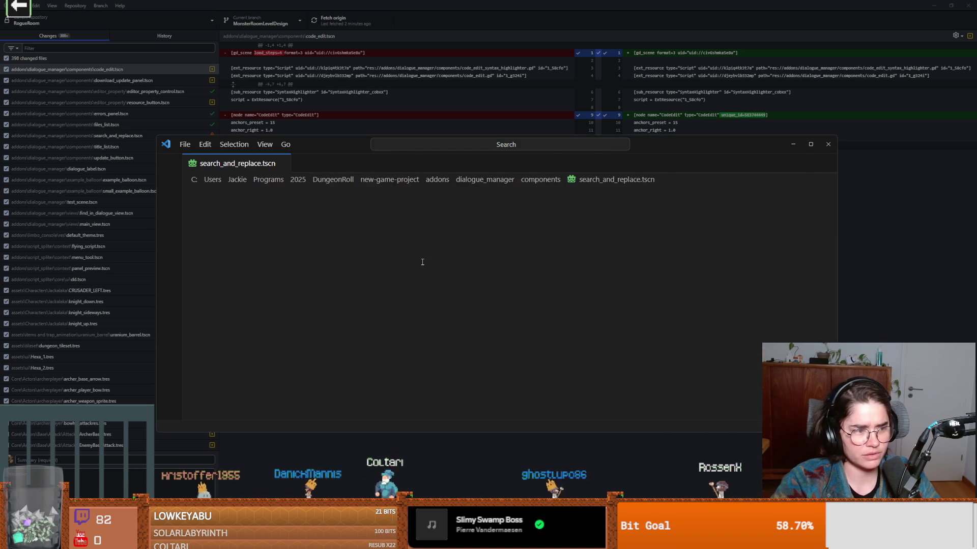
- Keep the incoming versions of search_and_replace.tscn and title_list.tscn conflicts
{"action": "scroll", "coordinate": [391, 254], "scroll_direction": "up", "scroll_amount": 5}
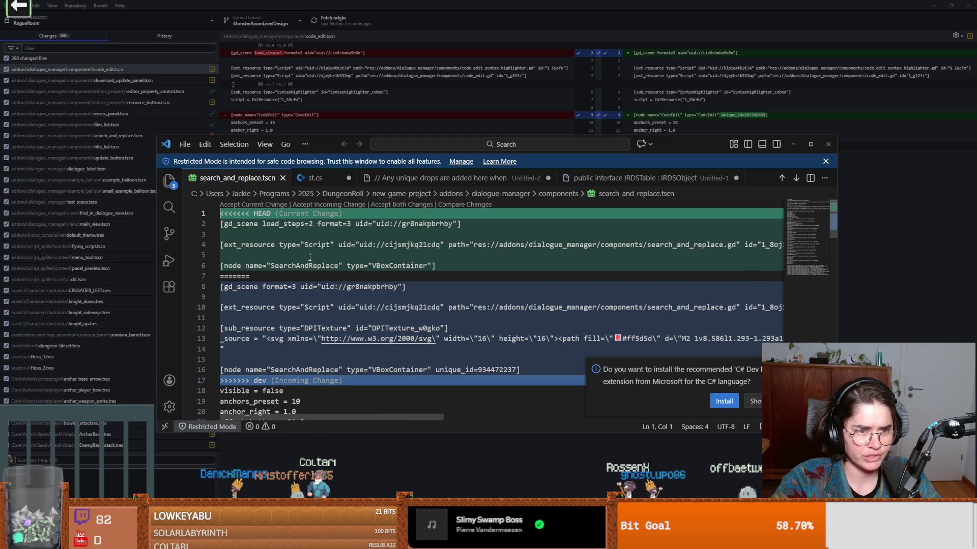
{"action": "left_click", "coordinate": [321, 204]}
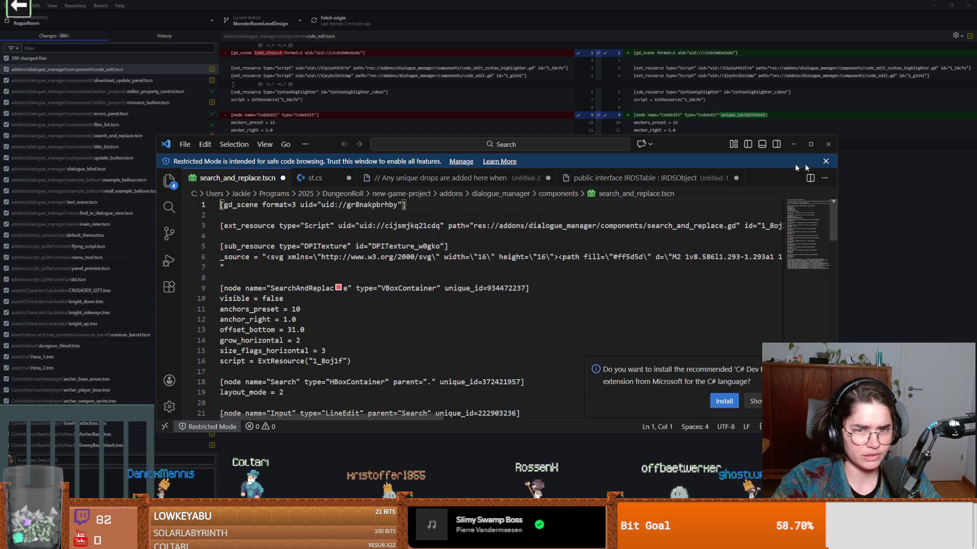
{"action": "left_click", "coordinate": [828, 145]}
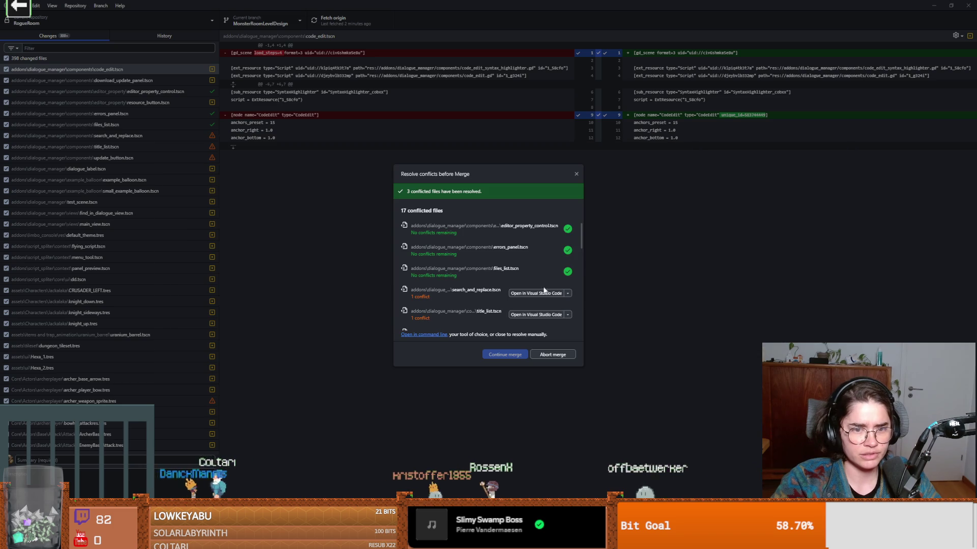
{"action": "scroll", "coordinate": [527, 280], "scroll_direction": "up", "scroll_amount": 3}
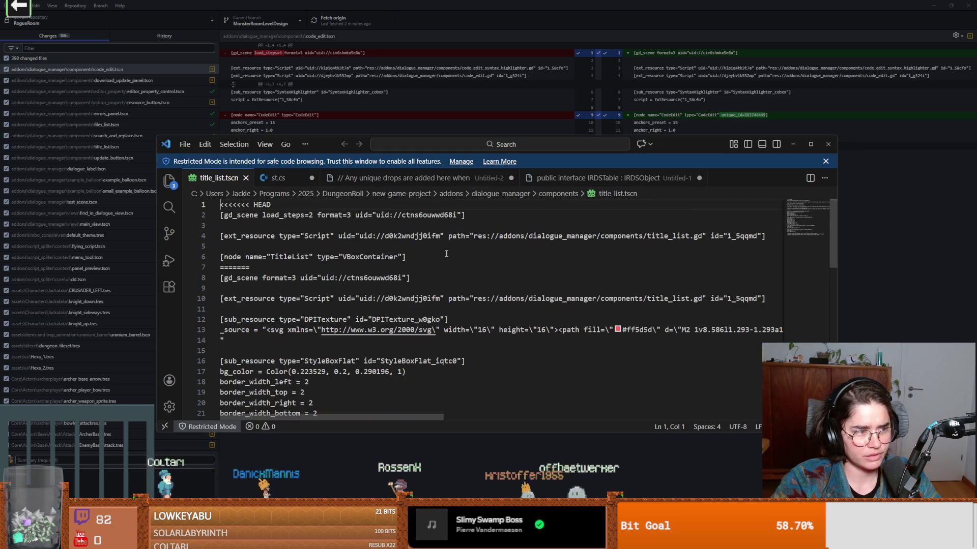
{"action": "scroll", "coordinate": [399, 289], "scroll_direction": "down", "scroll_amount": 3}
{"action": "scroll", "coordinate": [342, 252], "scroll_direction": "up", "scroll_amount": 4}
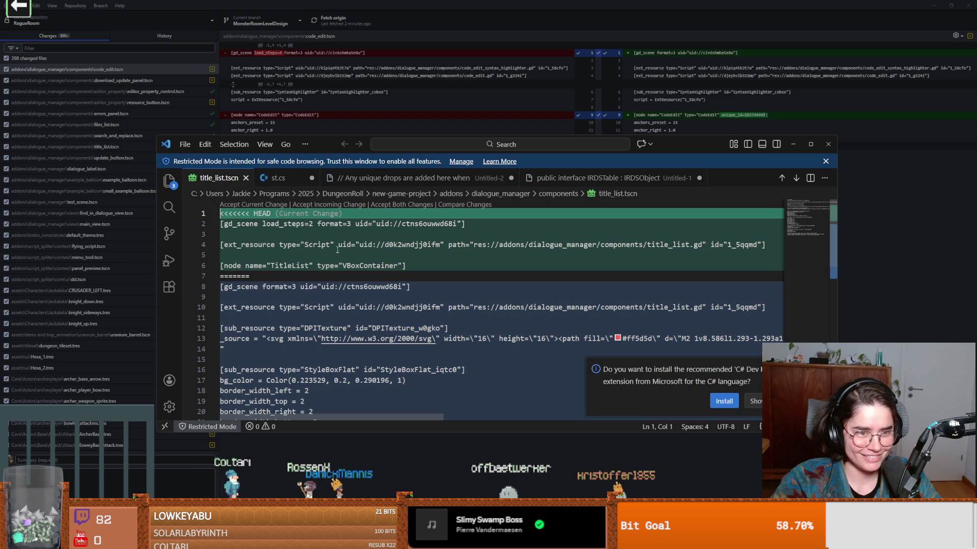
{"action": "left_click", "coordinate": [307, 206]}
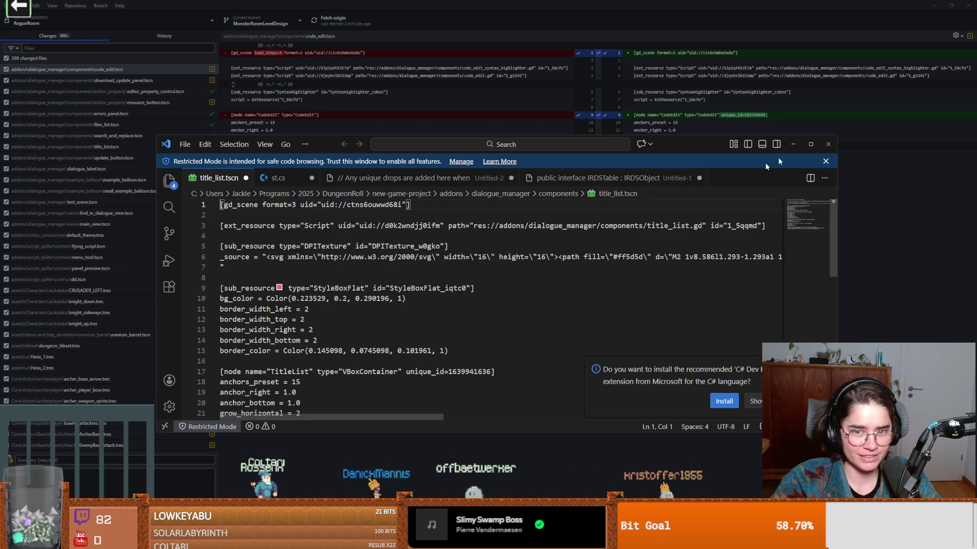
{"action": "key", "text": "alt+Tab"}
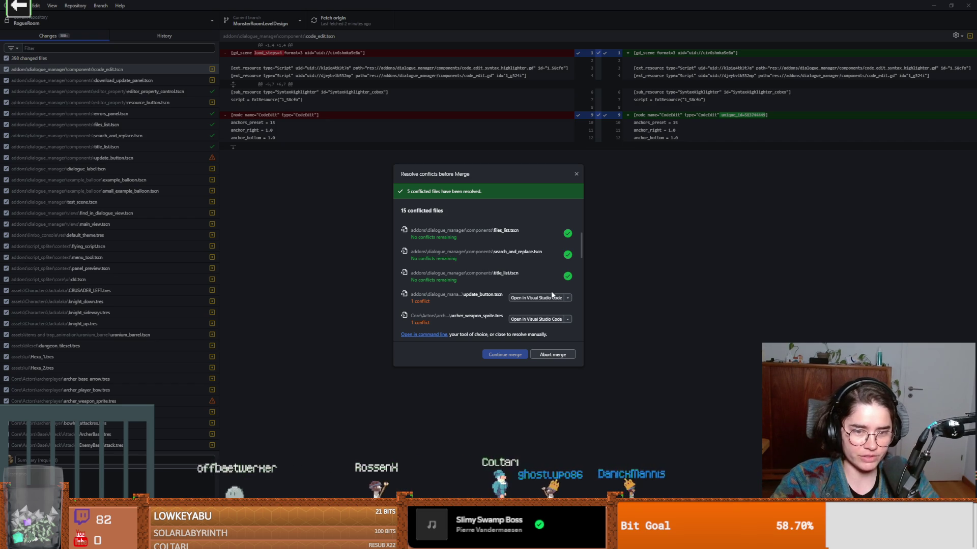
- Resolve update_button.tscn keeping the incoming Timer (wait_time 43200.0), then review archer_weapon_sprite.tres
{"action": "left_click", "coordinate": [514, 298]}
{"action": "scroll", "coordinate": [580, 308], "scroll_direction": "down", "scroll_amount": 2}
{"action": "mouse_move", "coordinate": [836, 259]}
{"action": "left_mouse_down"}
{"action": "mouse_move", "coordinate": [829, 351]}
{"action": "mouse_move", "coordinate": [827, 329]}
{"action": "left_mouse_up"}
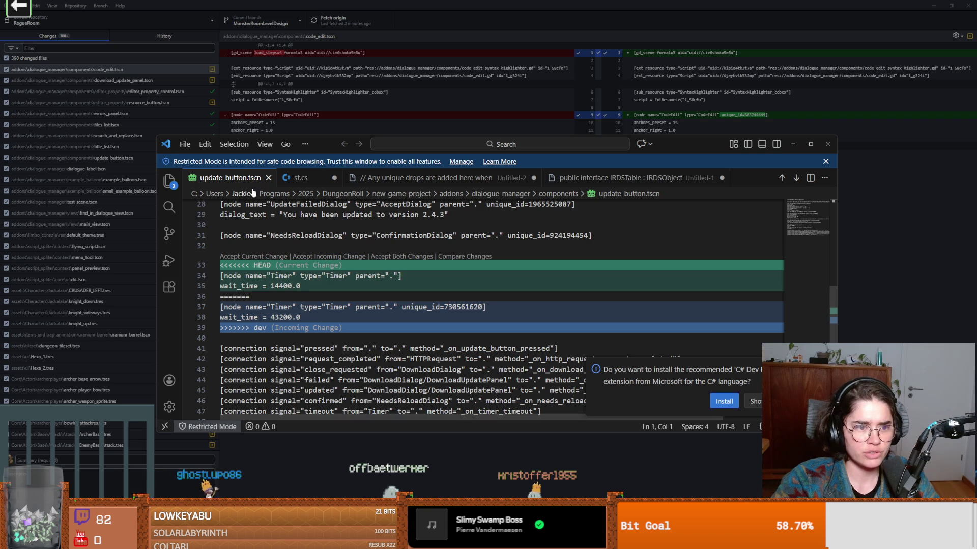
{"action": "left_click", "coordinate": [310, 258]}
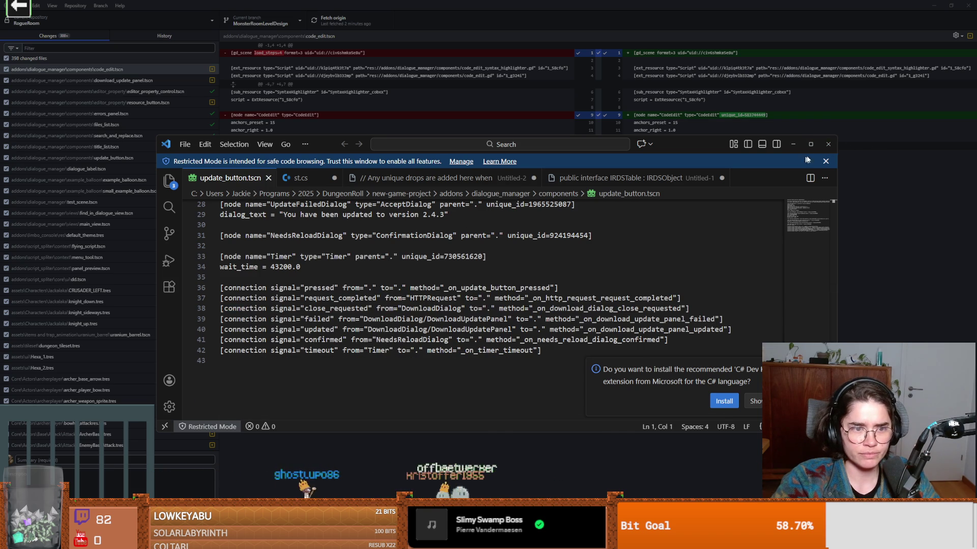
{"action": "left_click", "coordinate": [834, 148]}
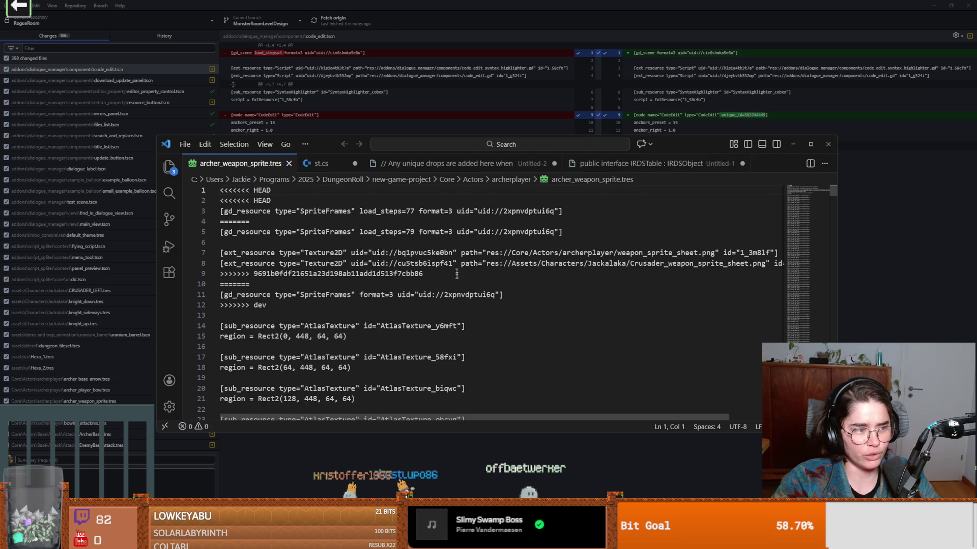
{"action": "left_click_drag", "start_coordinate": [832, 205], "coordinate": [828, 285]}
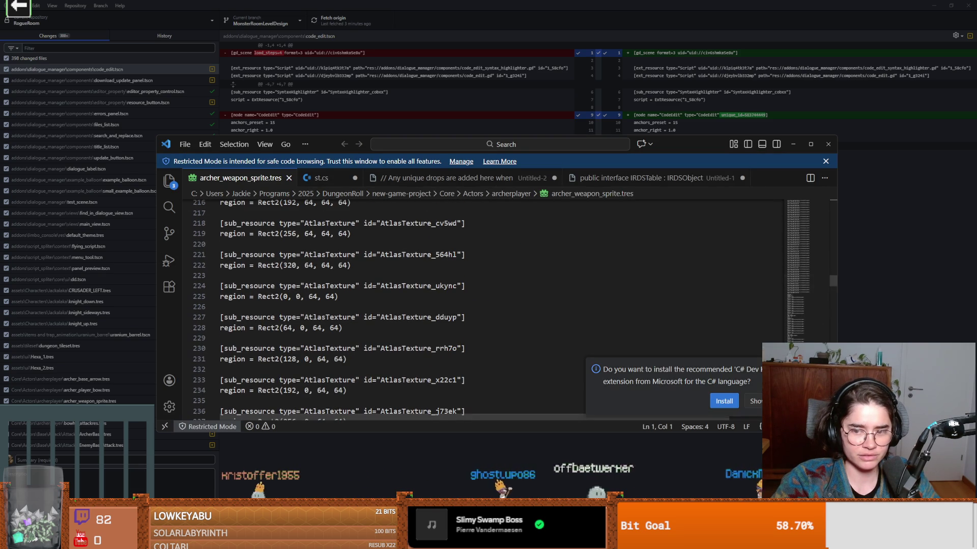
{"action": "mouse_move", "coordinate": [828, 285]}
{"action": "left_mouse_down"}
{"action": "mouse_move", "coordinate": [830, 414]}
{"action": "mouse_move", "coordinate": [813, 214]}
{"action": "mouse_move", "coordinate": [790, 163]}
{"action": "left_mouse_up"}
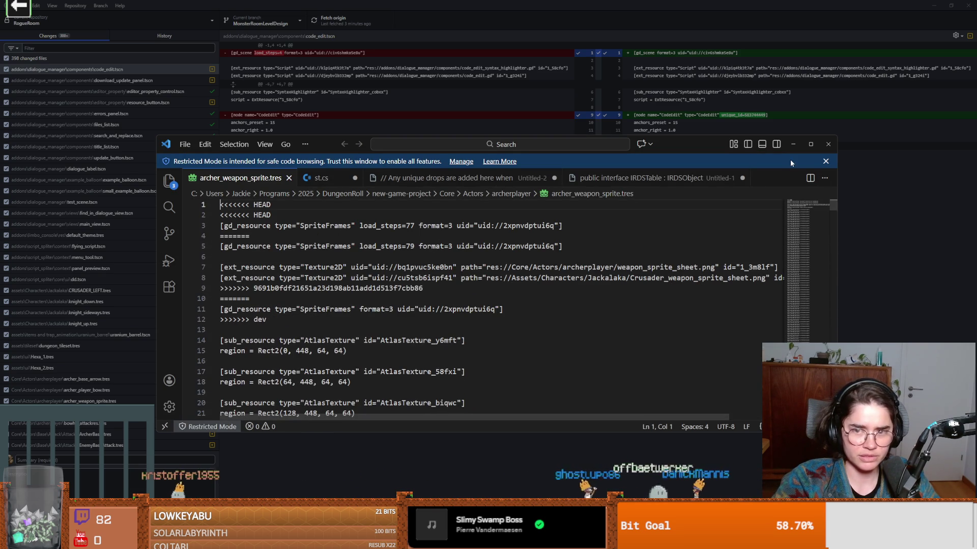
{"action": "left_click", "coordinate": [828, 144]}
{"action": "left_click", "coordinate": [535, 243]}
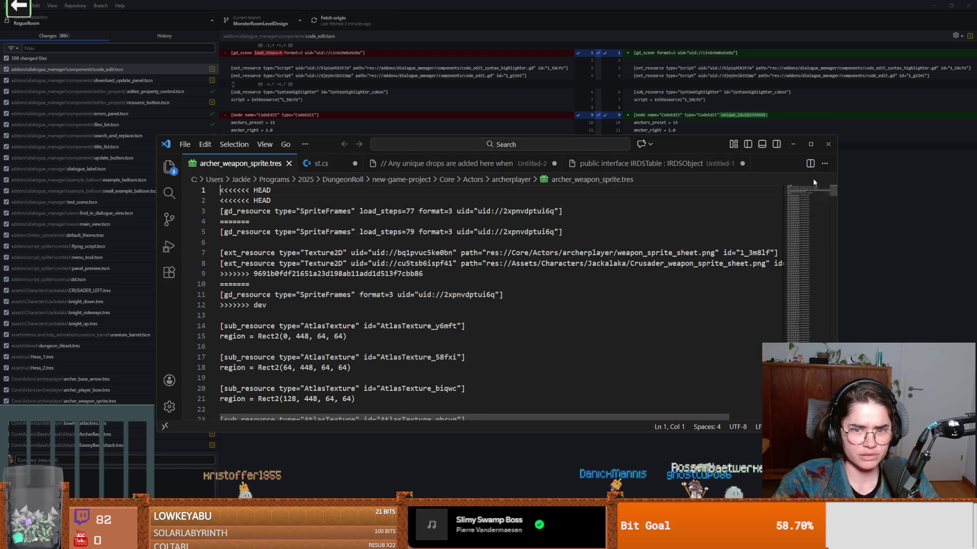
{"action": "scroll", "coordinate": [474, 245], "scroll_direction": "down", "scroll_amount": 6}
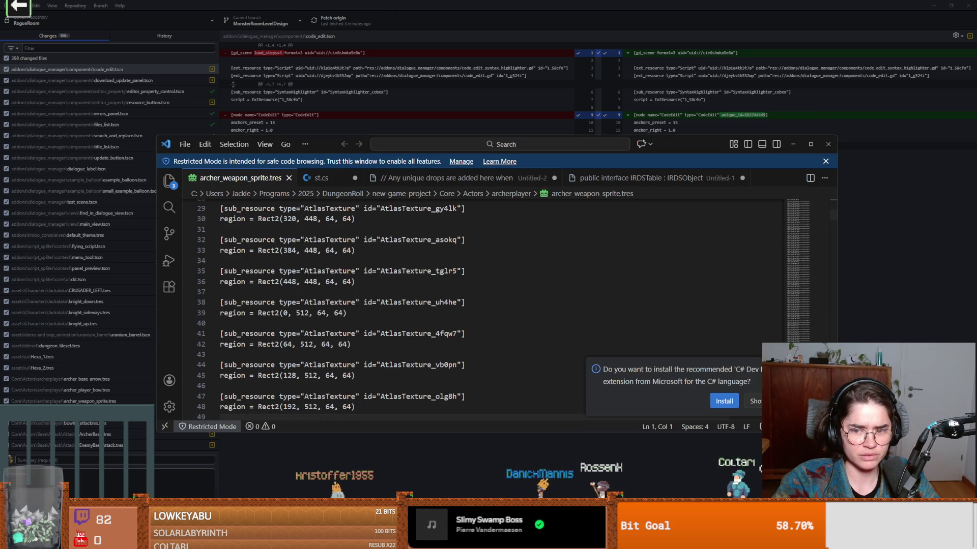
{"action": "left_click", "coordinate": [837, 234]}
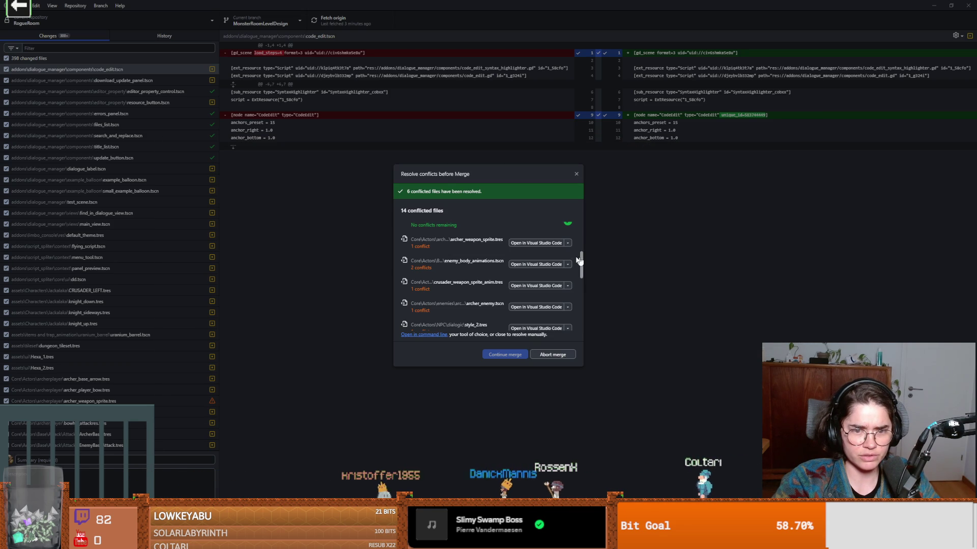
- Use dev's versions of archer_weapon_sprite.tres, enemy_body_animations and the crusader animation file
{"action": "left_click", "coordinate": [568, 243]}
{"action": "left_click", "coordinate": [597, 290]}
{"action": "left_click", "coordinate": [567, 264]}
{"action": "left_click", "coordinate": [589, 315]}
{"action": "left_click", "coordinate": [568, 286]}
{"action": "left_click", "coordinate": [590, 336]}
- Use dev's versions of archer_enemy.tscn, style_2.tres and style_3.tres
{"action": "scroll", "coordinate": [566, 320], "scroll_direction": "down", "scroll_amount": 1}
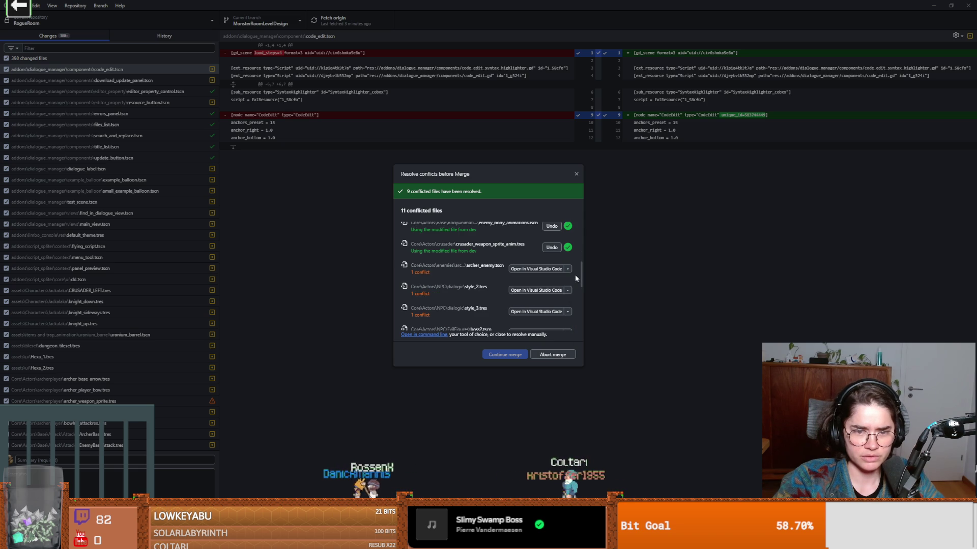
{"action": "left_click", "coordinate": [567, 268]}
{"action": "left_click", "coordinate": [594, 318]}
{"action": "left_click", "coordinate": [568, 290]}
{"action": "left_click", "coordinate": [590, 338]}
{"action": "left_click", "coordinate": [568, 312]}
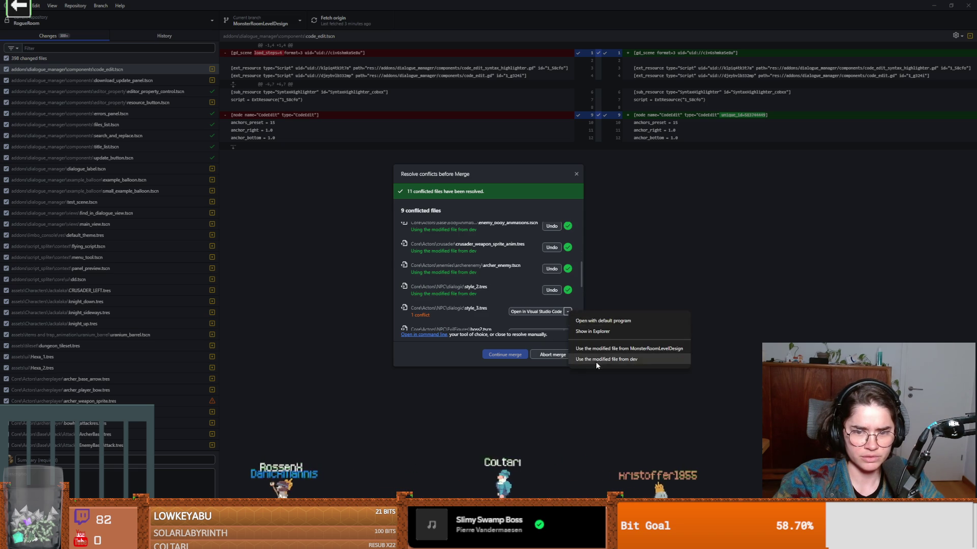
{"action": "left_click", "coordinate": [597, 359]}
- Use dev's versions of boss2.tscn, vlad.tscn, spear.tscn and BaldwinIV_room.tscn
{"action": "scroll", "coordinate": [569, 285], "scroll_direction": "down", "scroll_amount": 3}
{"action": "left_click", "coordinate": [567, 257]}
{"action": "left_click", "coordinate": [593, 305]}
{"action": "left_click", "coordinate": [568, 278]}
{"action": "left_click", "coordinate": [593, 328]}
{"action": "scroll", "coordinate": [564, 275], "scroll_direction": "down", "scroll_amount": 2}
{"action": "left_click", "coordinate": [567, 261]}
{"action": "left_click", "coordinate": [590, 310]}
{"action": "left_click", "coordinate": [568, 283]}
{"action": "left_click", "coordinate": [595, 331]}
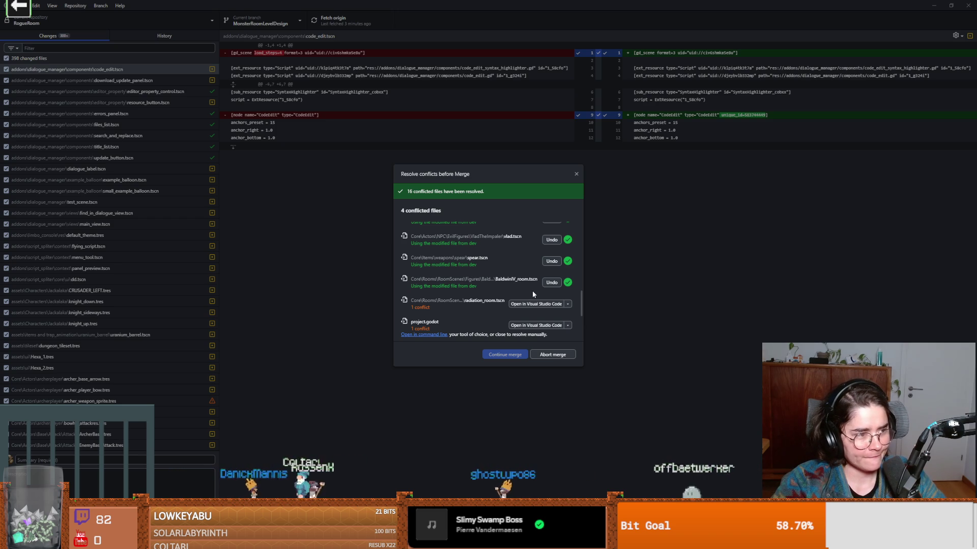
- Use dev's versions of radiation_room.tscn, project.godot, novel_style.tres and style_1.tres
{"action": "left_click", "coordinate": [567, 304]}
{"action": "left_click", "coordinate": [590, 351]}
{"action": "scroll", "coordinate": [551, 305], "scroll_direction": "down", "scroll_amount": 2}
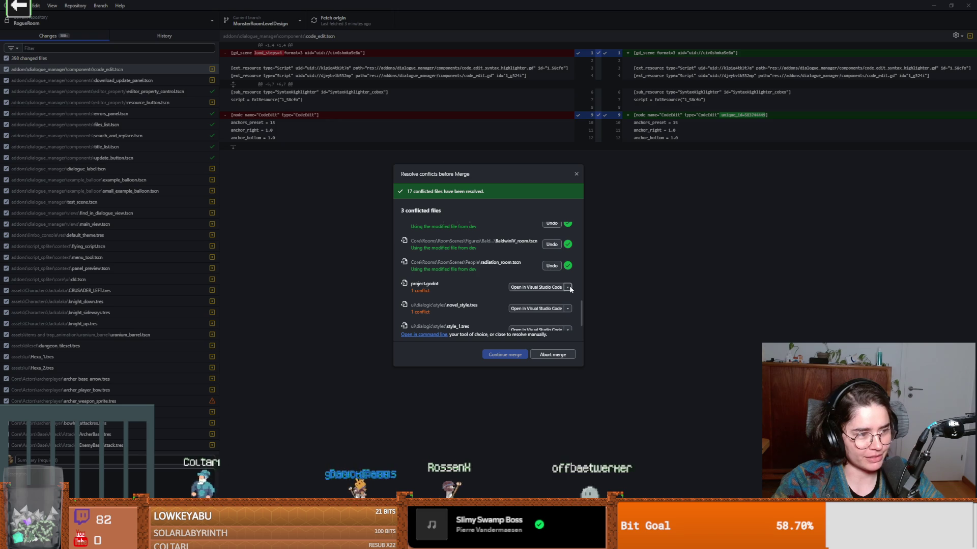
{"action": "left_click", "coordinate": [583, 335]}
{"action": "left_click", "coordinate": [600, 356]}
{"action": "left_click", "coordinate": [567, 316]}
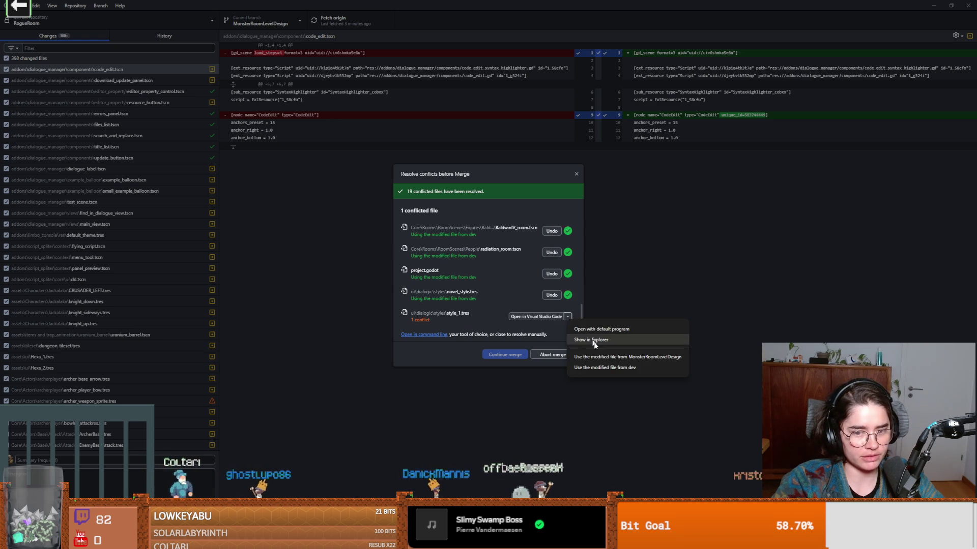
{"action": "left_click", "coordinate": [603, 368]}
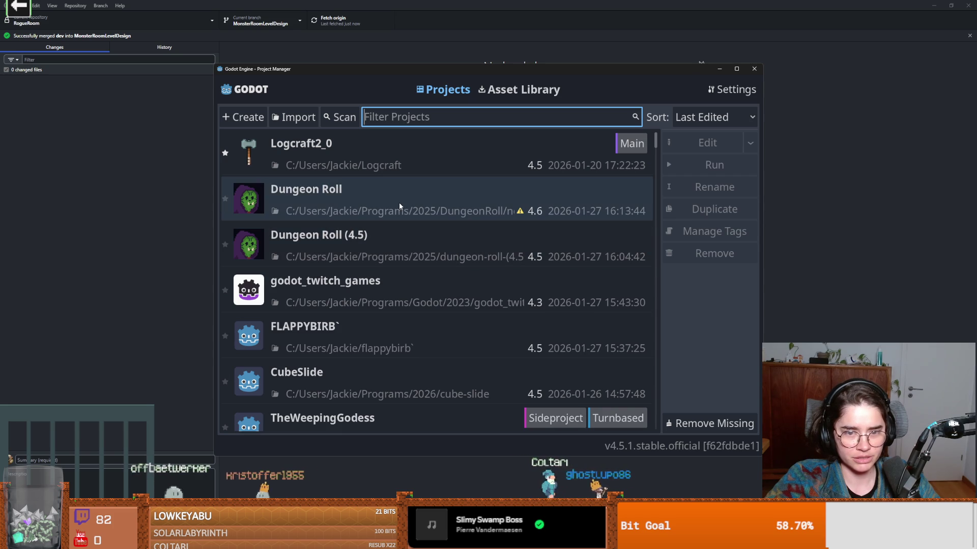
- Close the Godot Project Manager to get back to the Dungeon Roll editor
{"action": "left_click", "coordinate": [754, 68]}
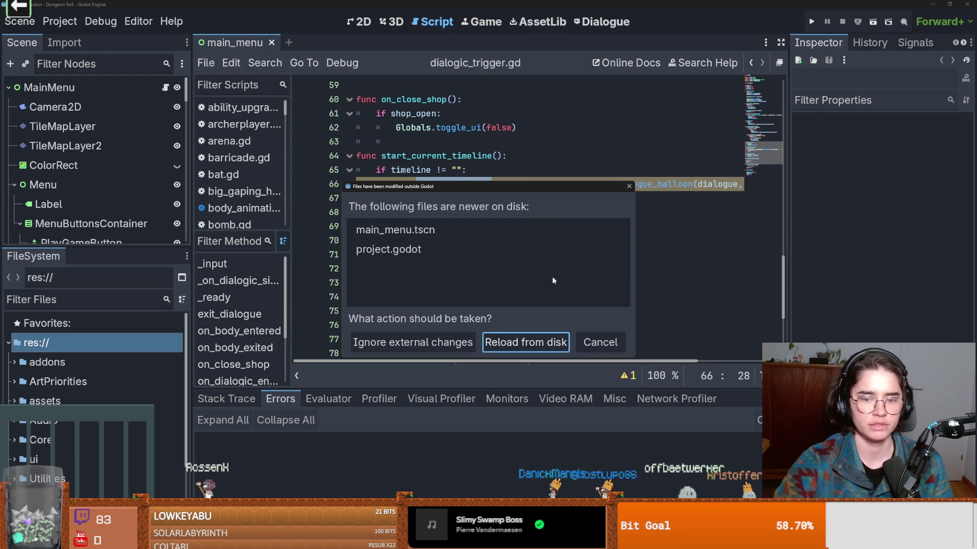
- Reload main_menu.tscn and project.godot from disk and run the game with F5
{"action": "left_click", "coordinate": [534, 343]}
{"action": "left_click", "coordinate": [492, 226]}
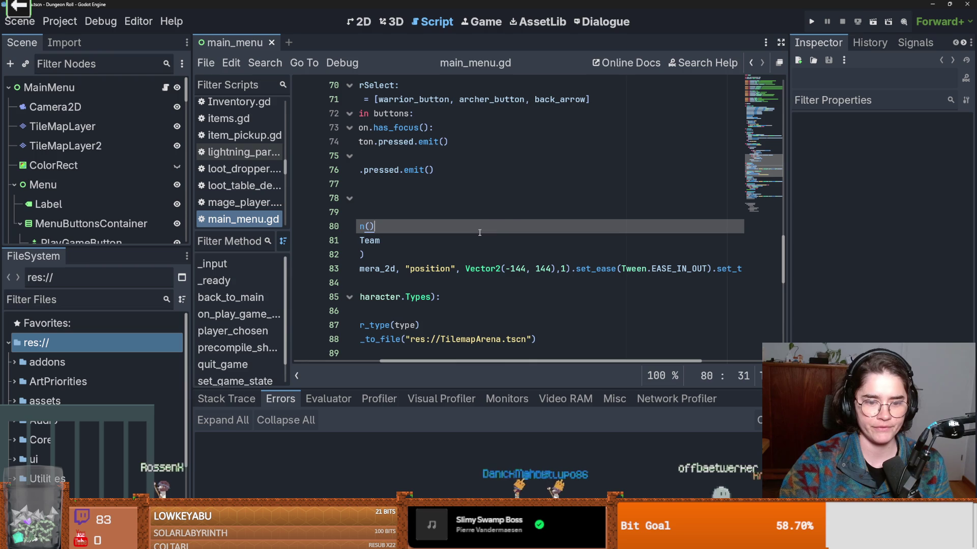
{"action": "key", "text": "F5"}
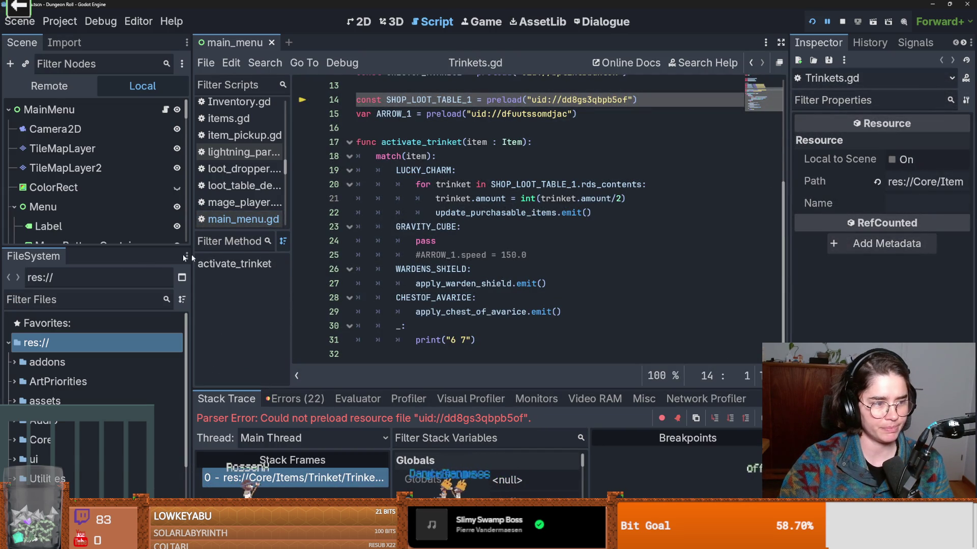
- Save the open scripts, then quit the editor, confirming the running game stops
{"action": "left_click", "coordinate": [501, 255]}
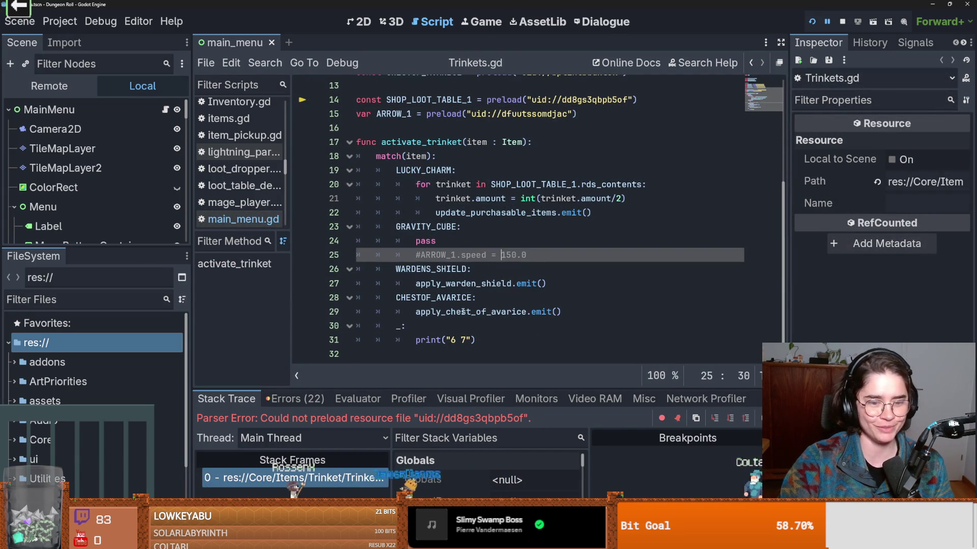
{"action": "scroll", "coordinate": [497, 257], "scroll_direction": "up", "scroll_amount": 3}
{"action": "key", "text": "ctrl+s"}
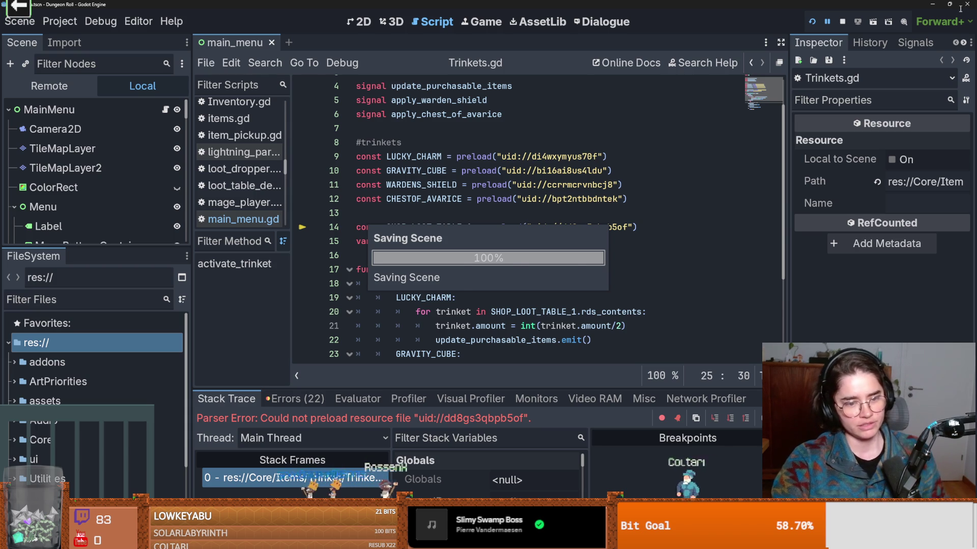
{"action": "left_click", "coordinate": [966, 6]}
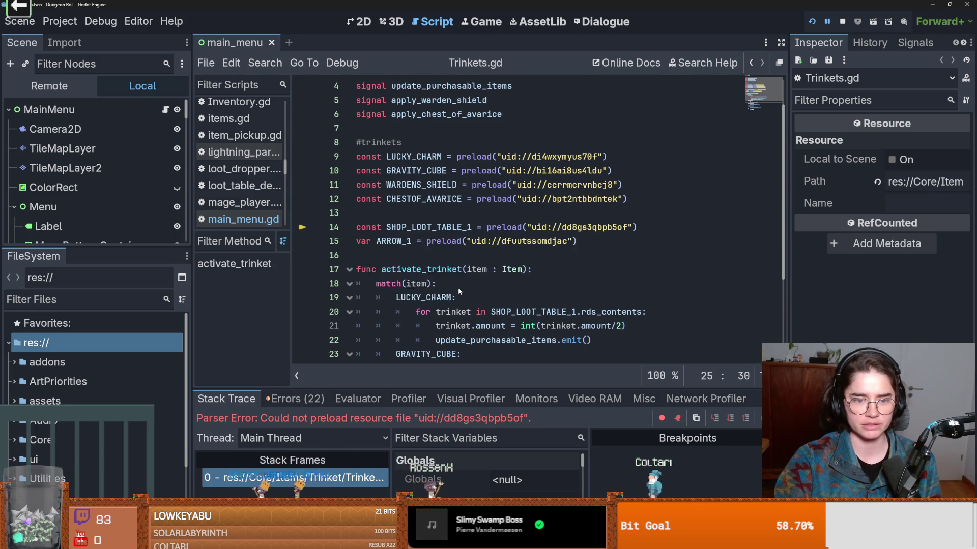
{"action": "left_click", "coordinate": [458, 285]}
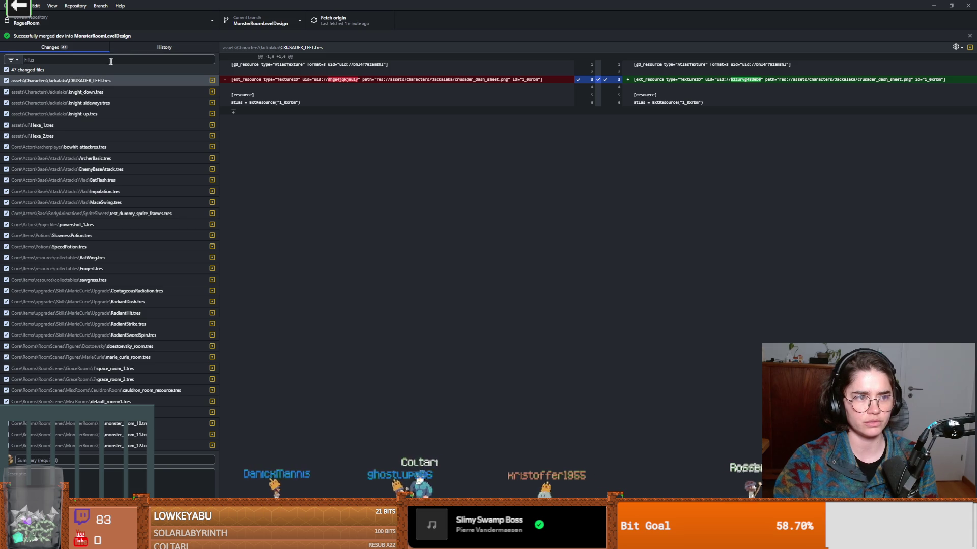
- Inspect the Merge branch 'dev' commit in History, then view the Hexa_1.tres diff
{"action": "left_click", "coordinate": [164, 47]}
{"action": "left_click", "coordinate": [76, 81]}
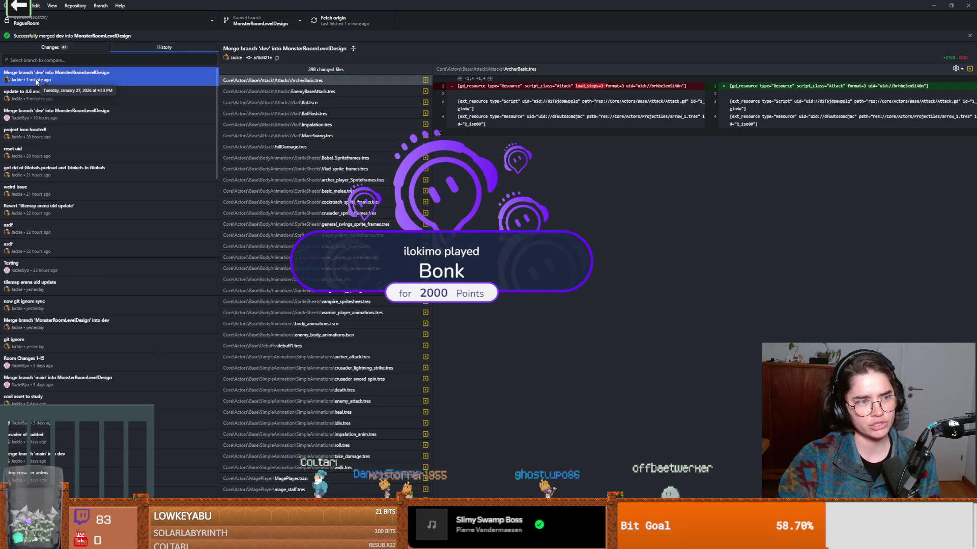
{"action": "left_click", "coordinate": [71, 48]}
{"action": "left_click", "coordinate": [111, 124]}
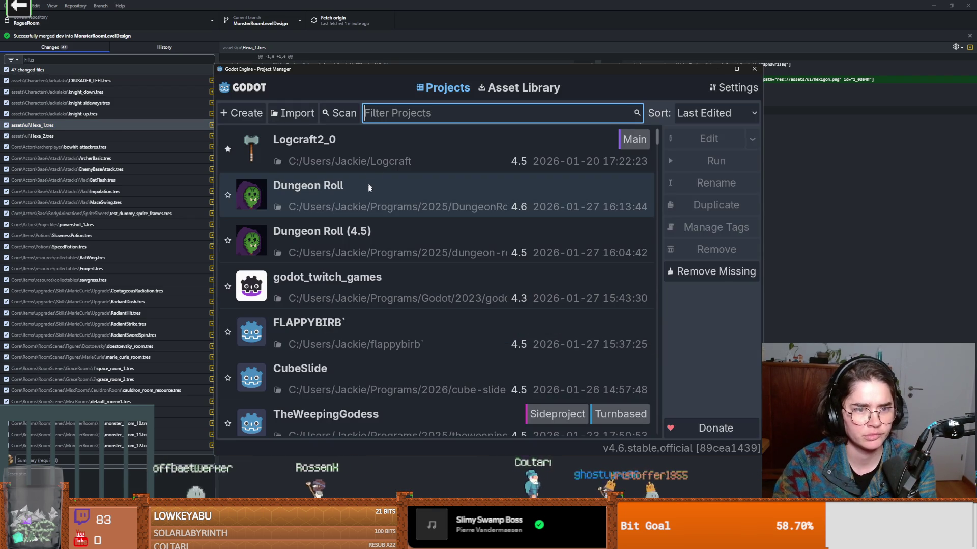
- Open Dungeon Roll in Godot 4.6 and enlarge the Load failed dialog to trace Coin.tres's references
{"action": "double_click", "coordinate": [369, 183]}
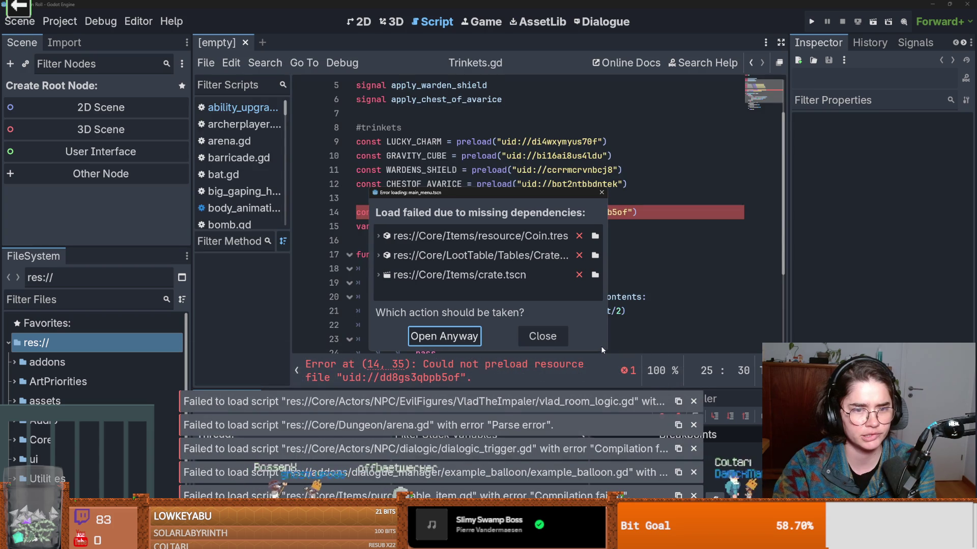
{"action": "mouse_move", "coordinate": [492, 197]}
{"action": "left_mouse_down"}
{"action": "mouse_move", "coordinate": [370, 303]}
{"action": "mouse_move", "coordinate": [409, 241]}
{"action": "left_mouse_up"}
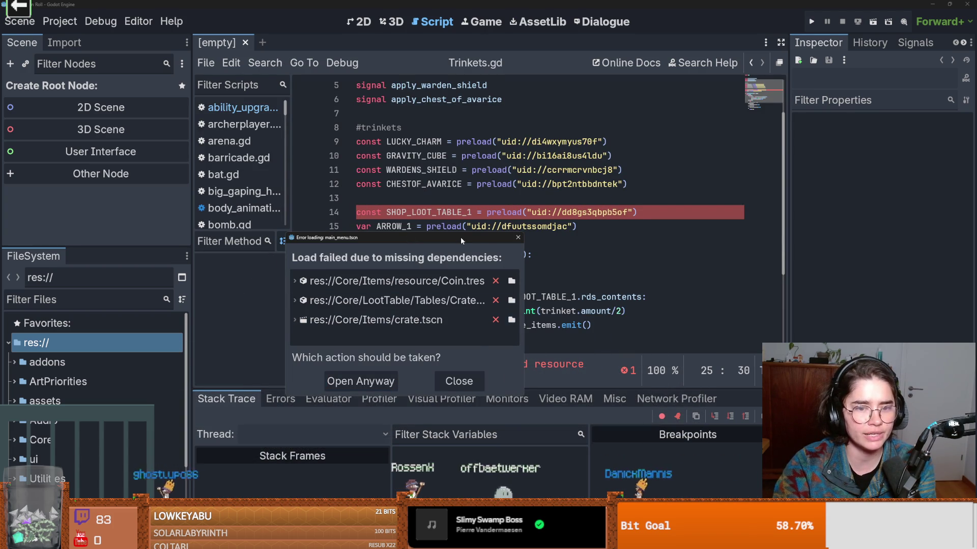
{"action": "left_click_drag", "start_coordinate": [464, 242], "coordinate": [418, 101]}
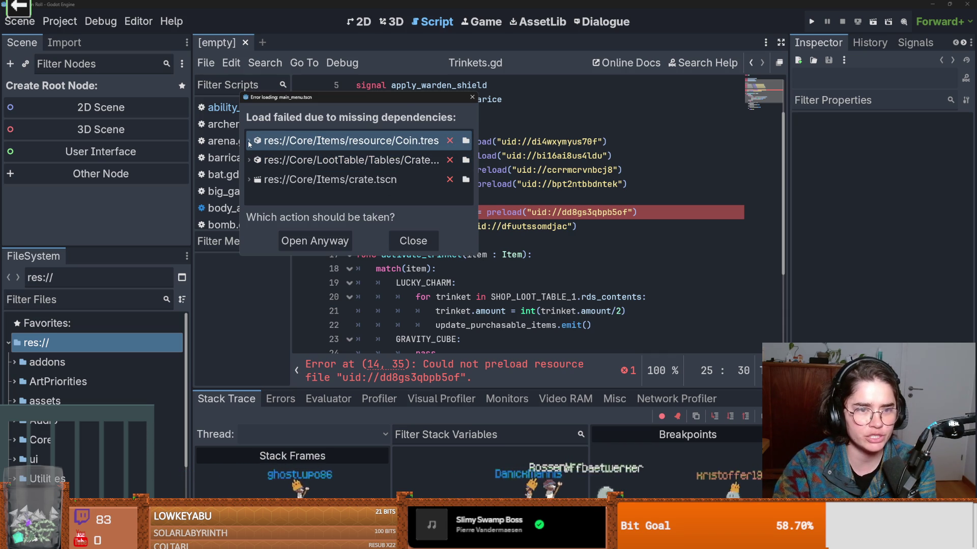
{"action": "left_click", "coordinate": [249, 141]}
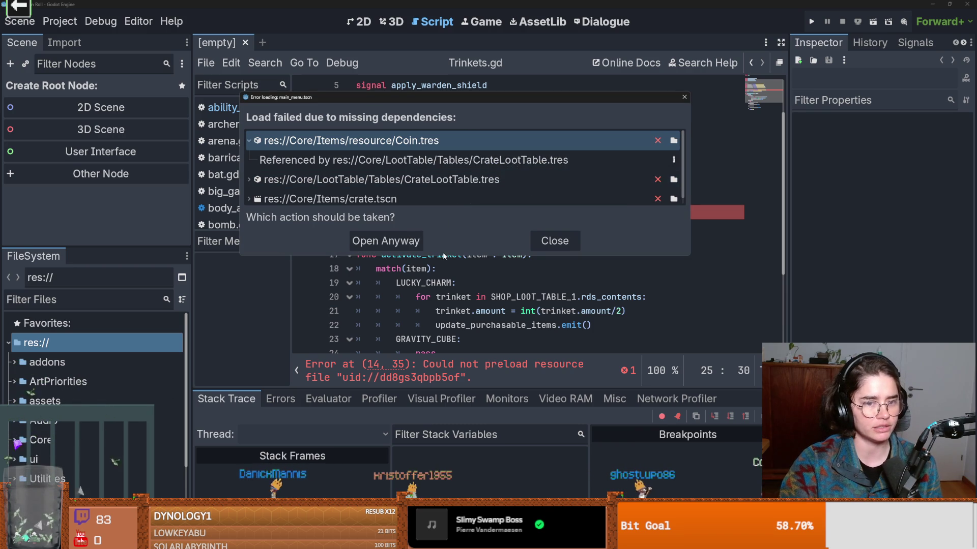
{"action": "left_click_drag", "start_coordinate": [443, 255], "coordinate": [436, 391]}
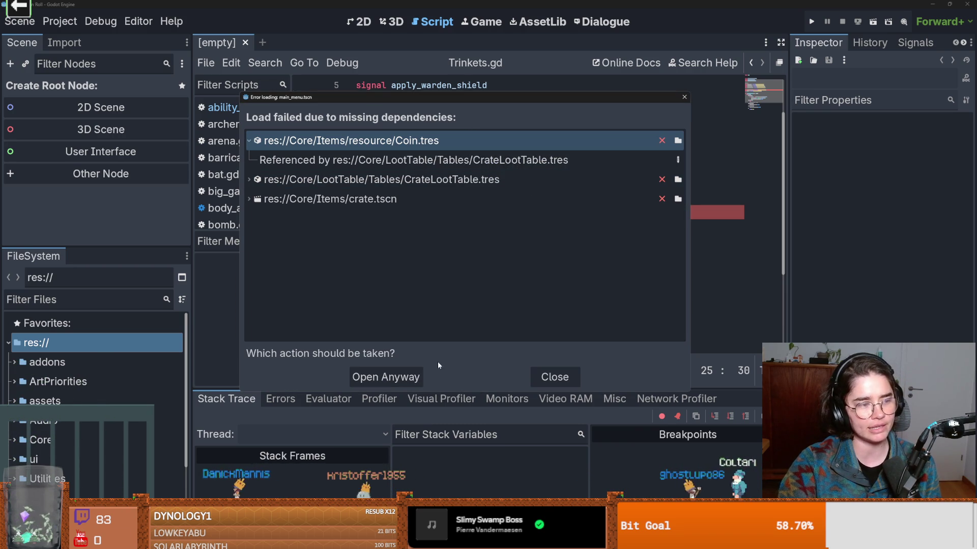
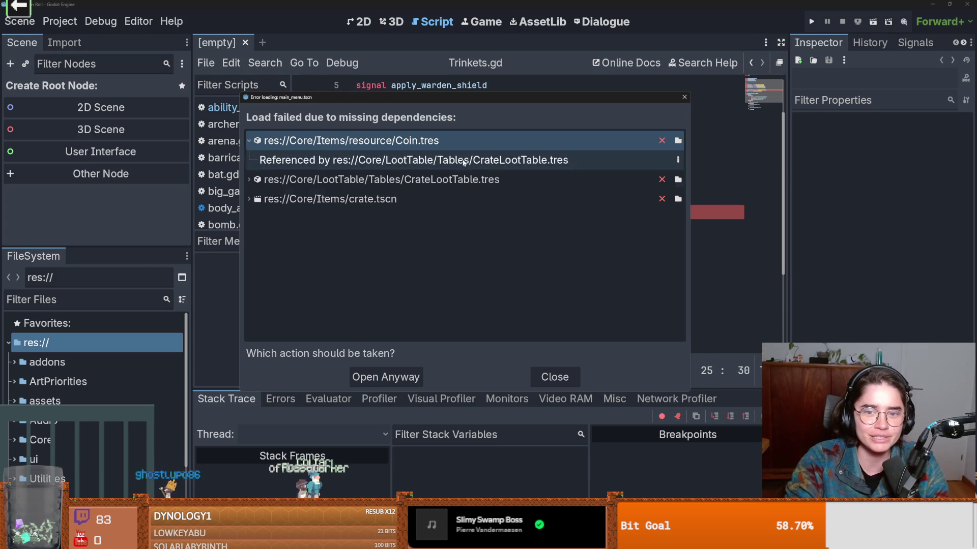
- Check what references the missing Coin.tres, then re-point it to the Coin.tres file
{"action": "left_click", "coordinate": [432, 161]}
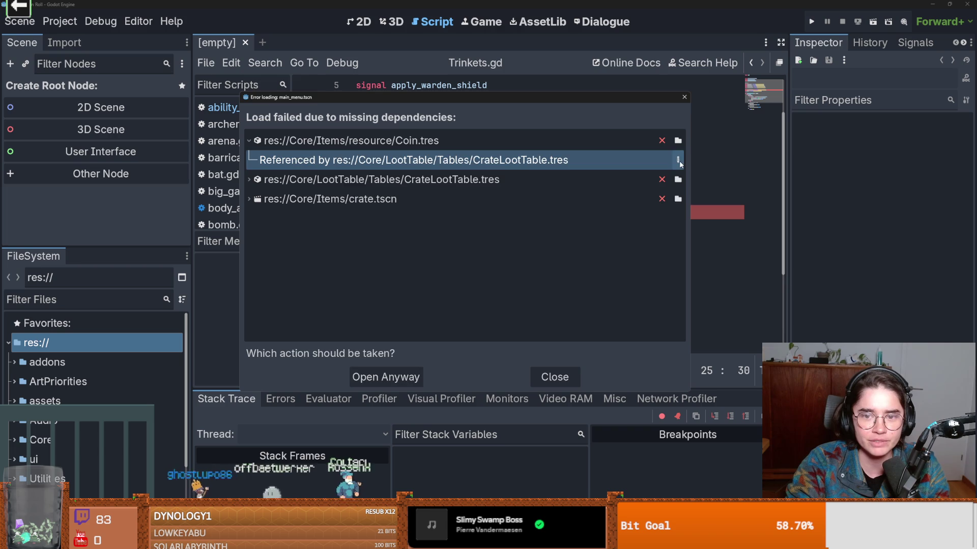
{"action": "left_click", "coordinate": [679, 160]}
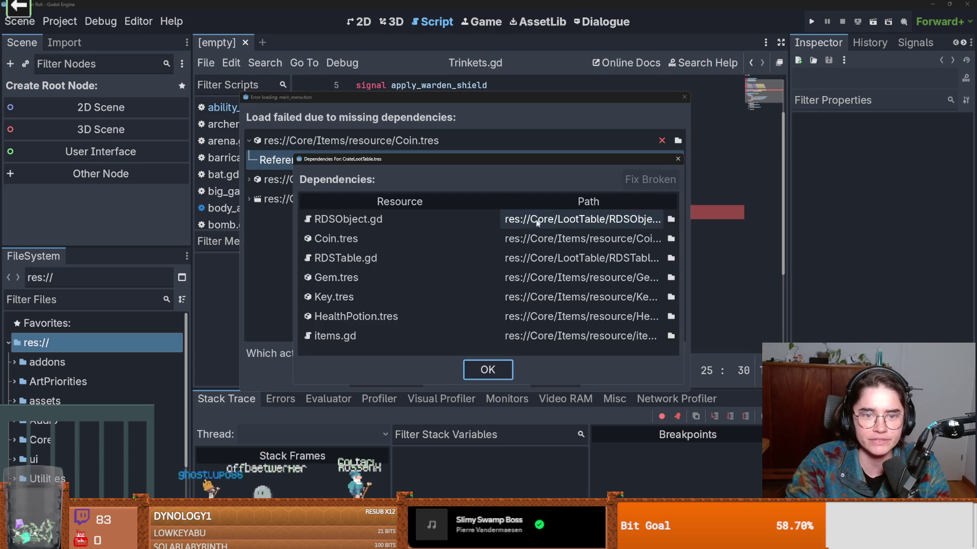
{"action": "left_click", "coordinate": [678, 159]}
{"action": "left_click", "coordinate": [678, 141]}
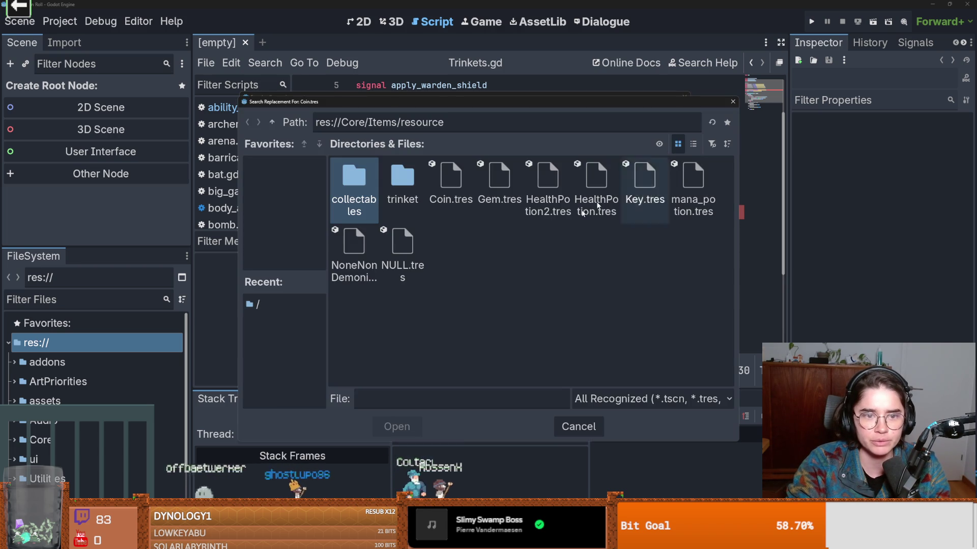
{"action": "left_click", "coordinate": [734, 102]}
{"action": "left_click", "coordinate": [677, 141]}
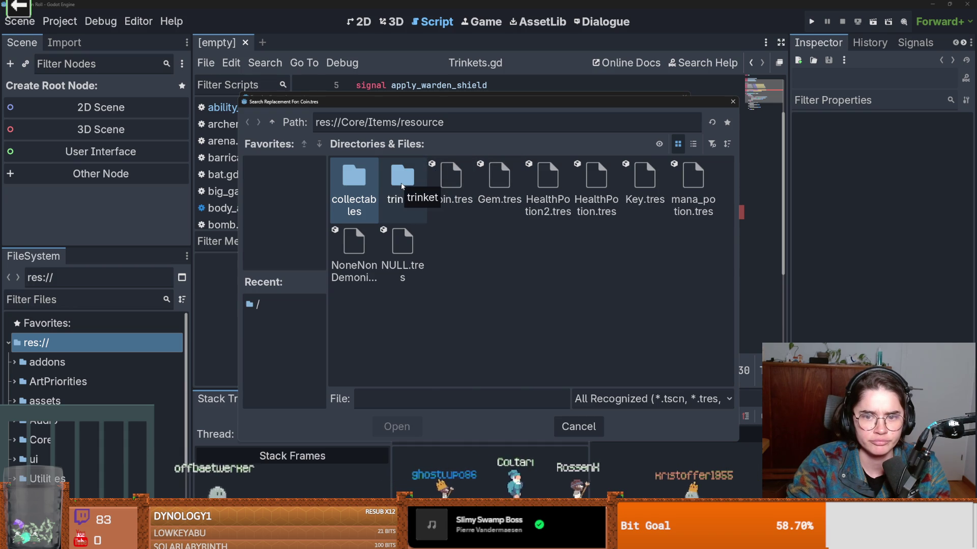
{"action": "double_click", "coordinate": [450, 183]}
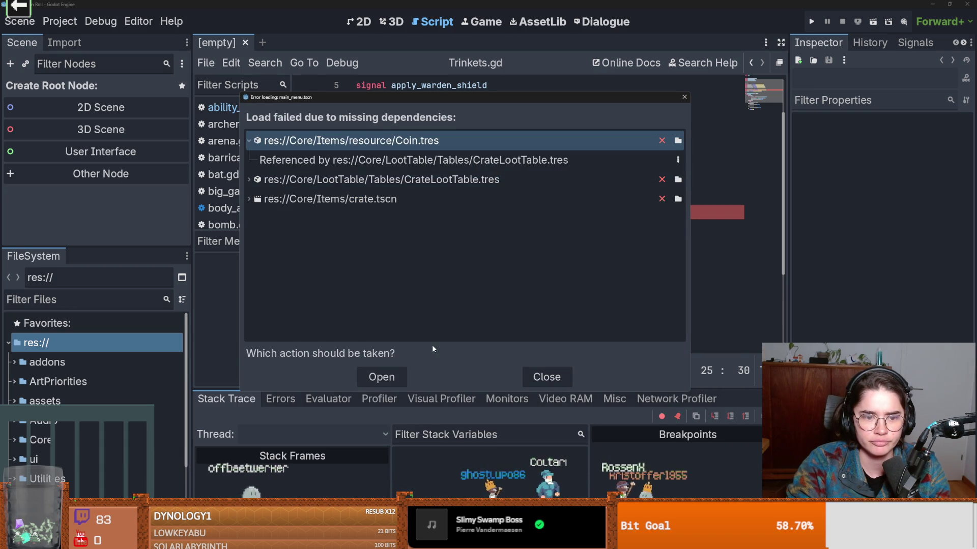
- Re-point the missing CrateLootTable.tres and crate.tscn dependencies to their files
{"action": "left_click", "coordinate": [678, 180]}
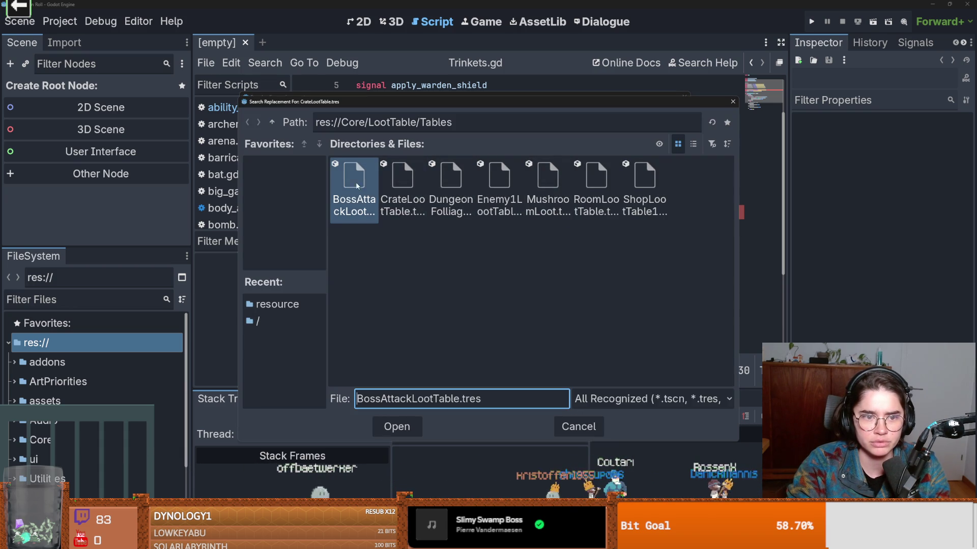
{"action": "double_click", "coordinate": [418, 207]}
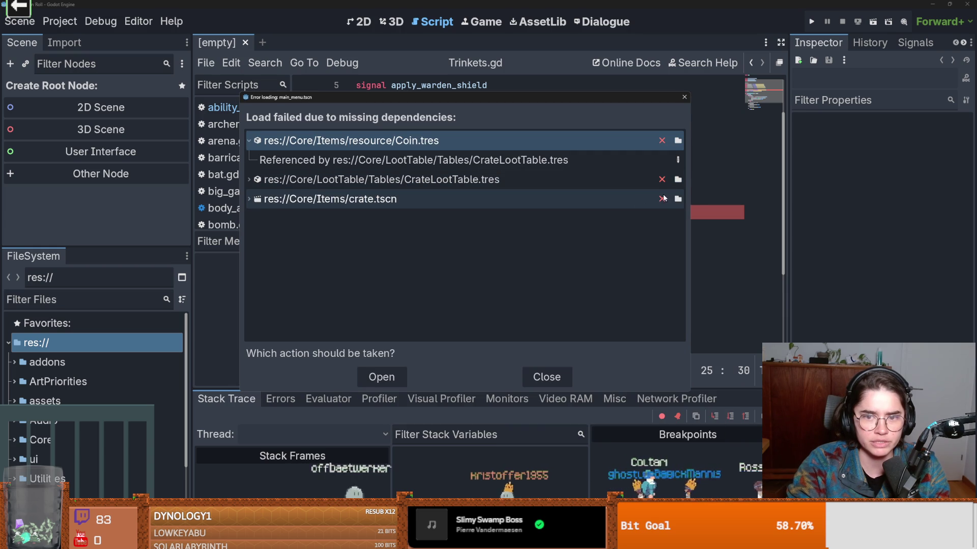
{"action": "left_click", "coordinate": [651, 199]}
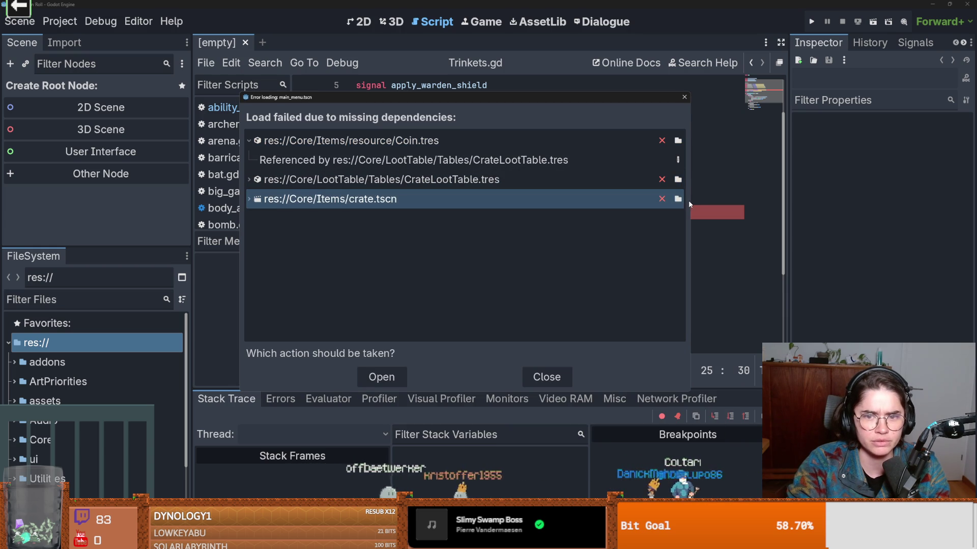
{"action": "left_click", "coordinate": [678, 199]}
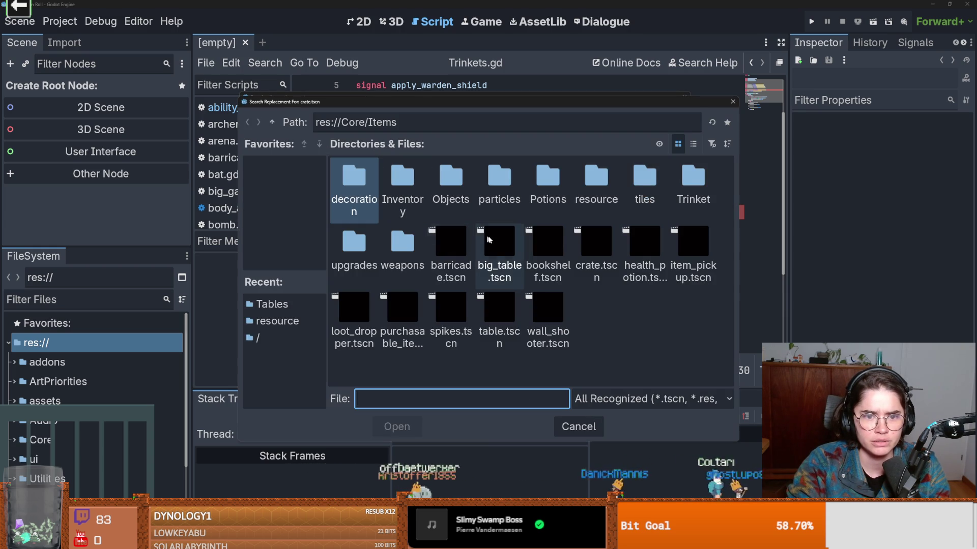
{"action": "double_click", "coordinate": [596, 250]}
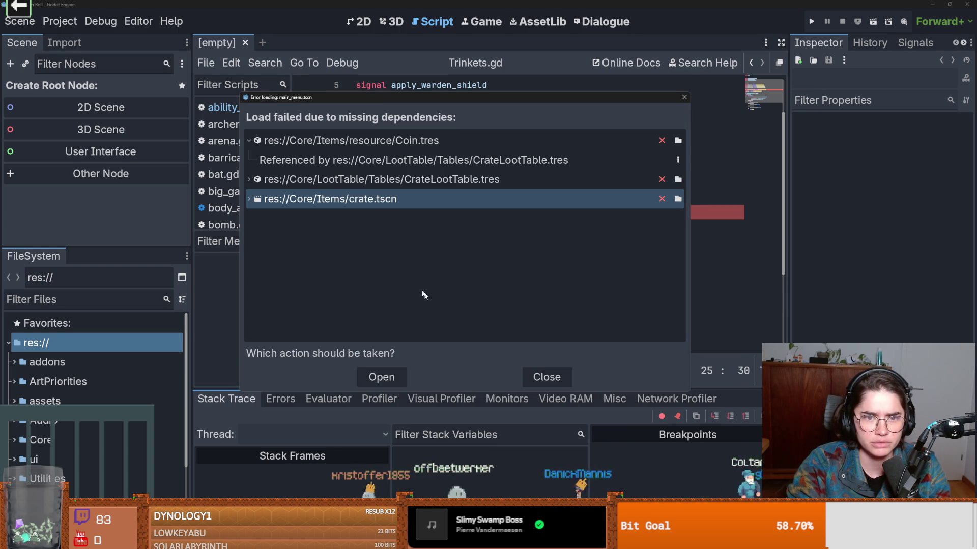
- Review CrateLootTable.tres's dependency list with Coin.tres expanded, then close it
{"action": "left_click", "coordinate": [390, 377]}
{"action": "left_click", "coordinate": [454, 172]}
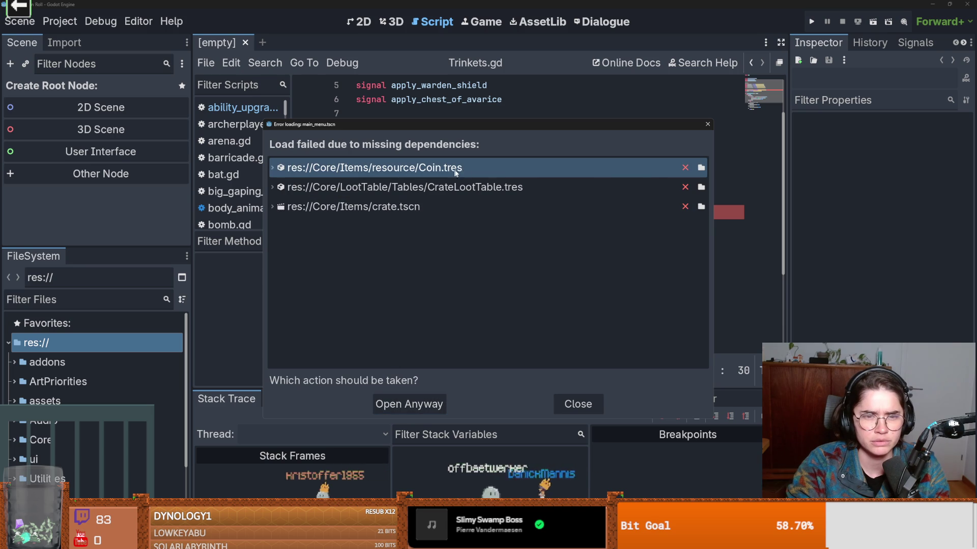
{"action": "left_click", "coordinate": [270, 168]}
{"action": "left_click", "coordinate": [701, 186]}
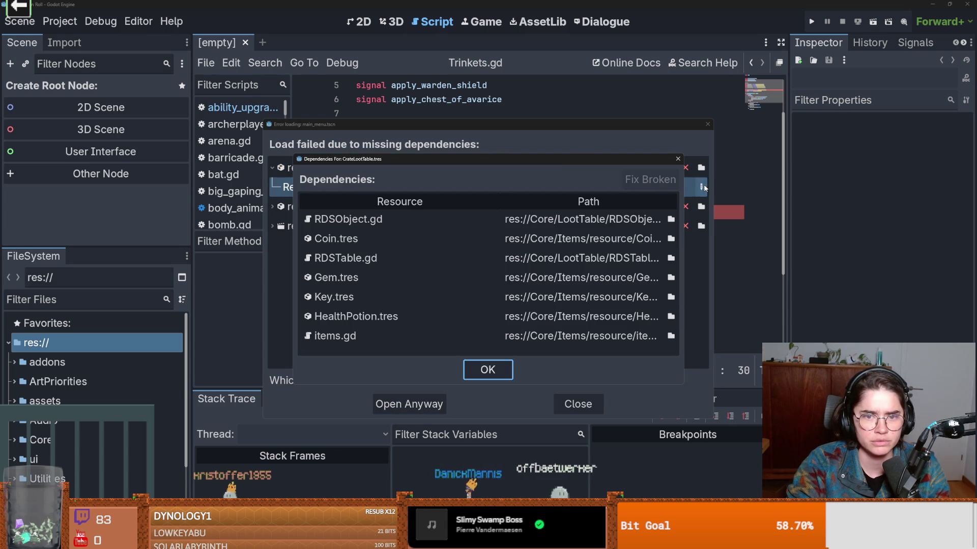
{"action": "mouse_move", "coordinate": [739, 193]}
{"action": "left_mouse_down"}
{"action": "mouse_move", "coordinate": [818, 192]}
{"action": "mouse_move", "coordinate": [778, 219]}
{"action": "left_mouse_up"}
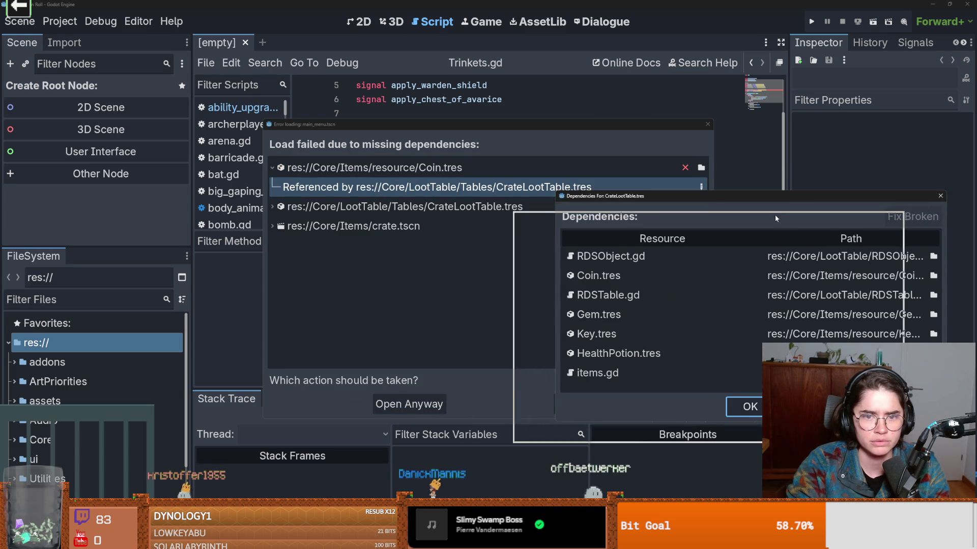
{"action": "left_click", "coordinate": [707, 427]}
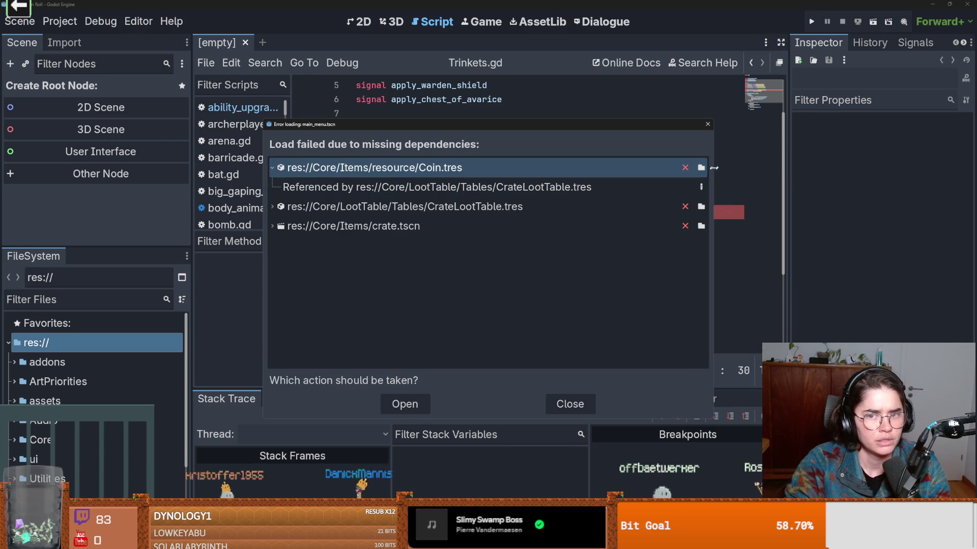
{"action": "left_click", "coordinate": [701, 187]}
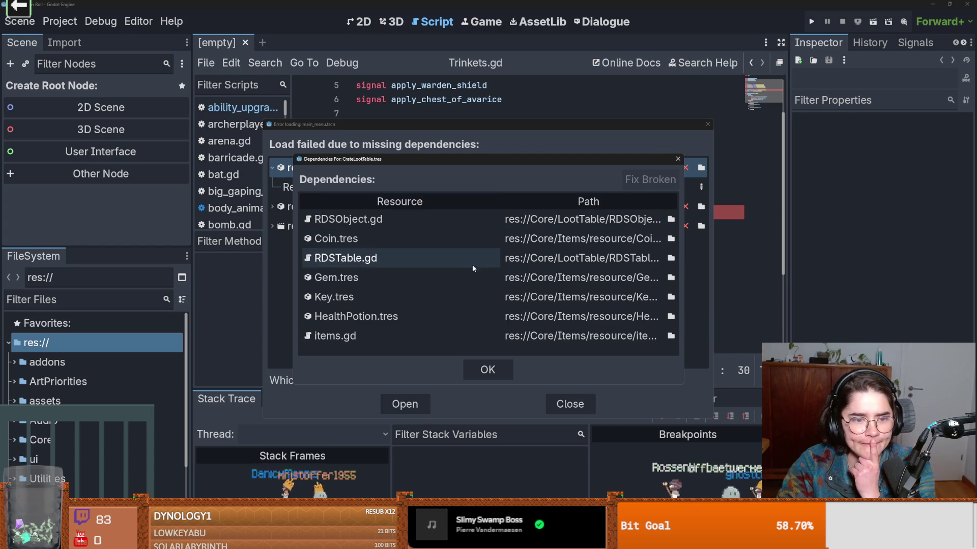
{"action": "left_click", "coordinate": [677, 158]}
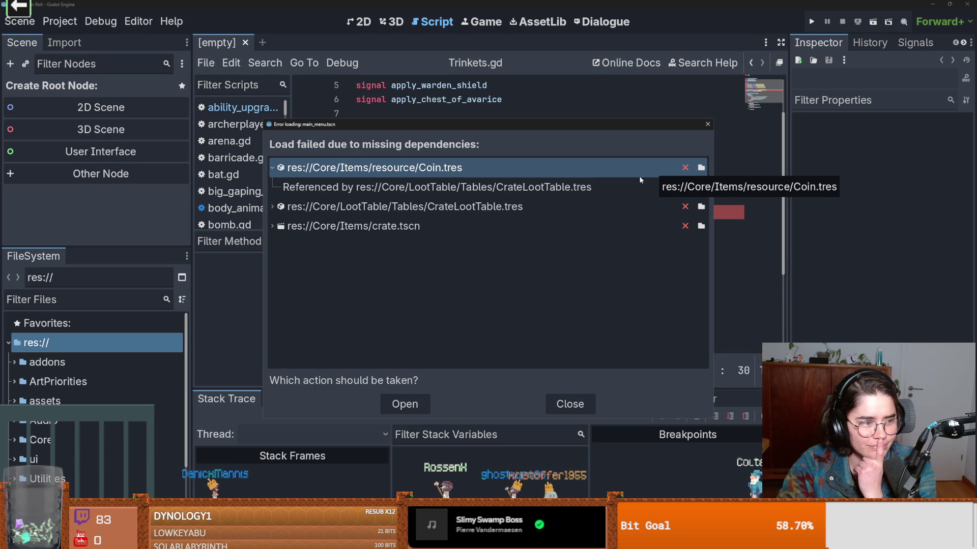
- Dismiss the load error, jump to line 14, and filter FileSystem by 'shopl'
{"action": "left_click", "coordinate": [570, 405]}
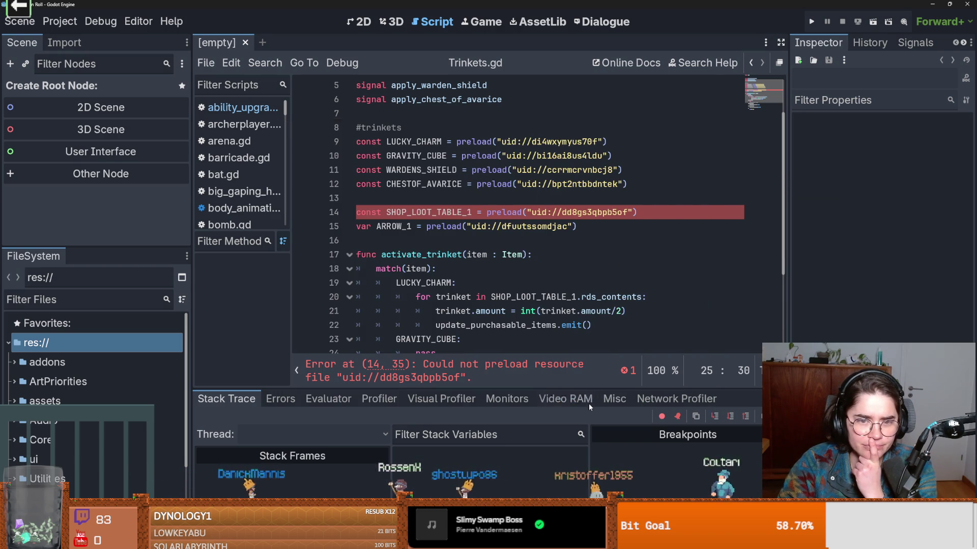
{"action": "double_click", "coordinate": [444, 212]}
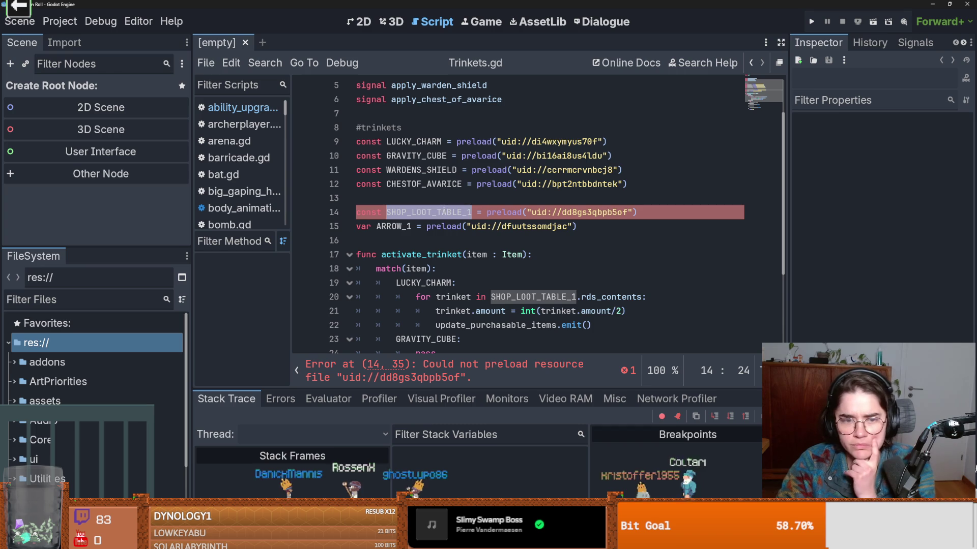
{"action": "left_click", "coordinate": [442, 364]}
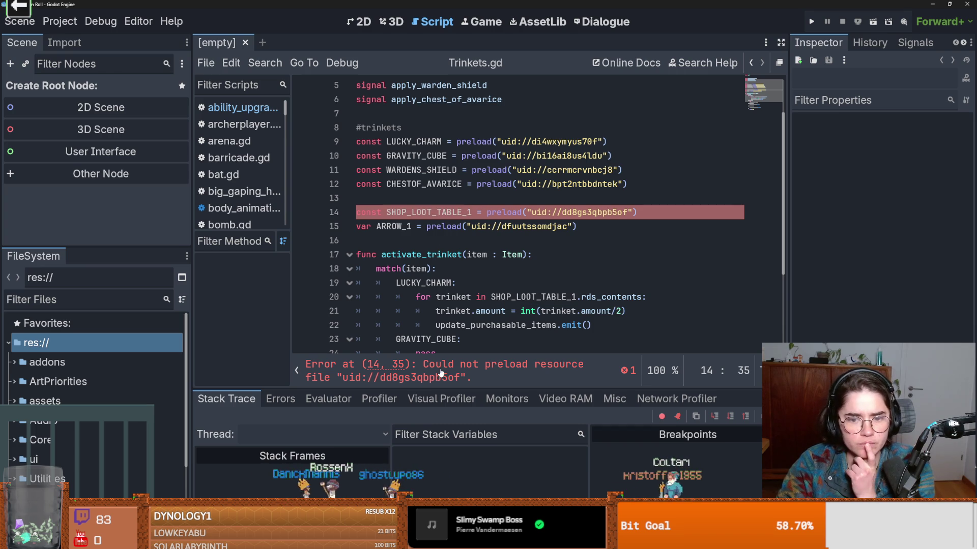
{"action": "left_click", "coordinate": [119, 301]}
{"action": "type", "text": "shopl"}
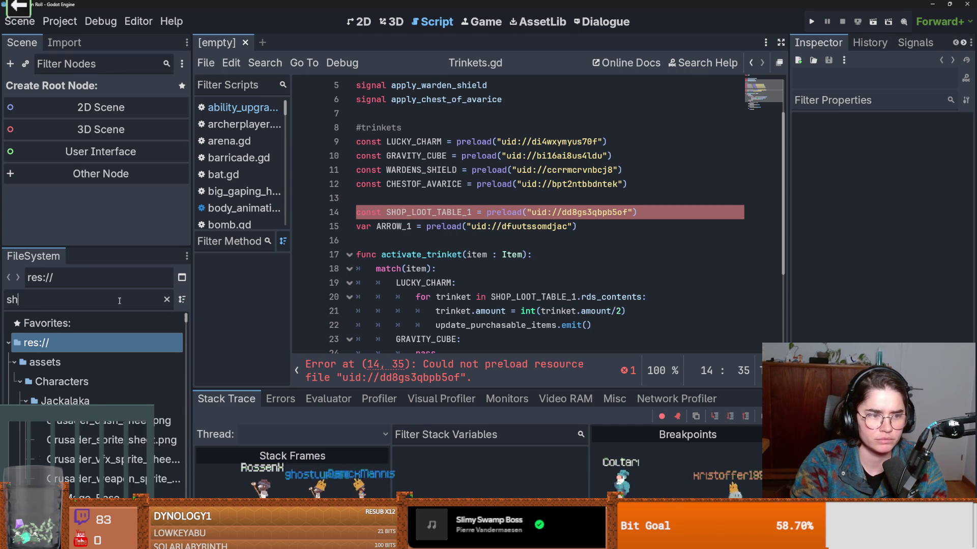
- Replace line 14's broken preload with ShopLootTable1.tres and save Trinkets.gd
{"action": "key", "text": "End"}
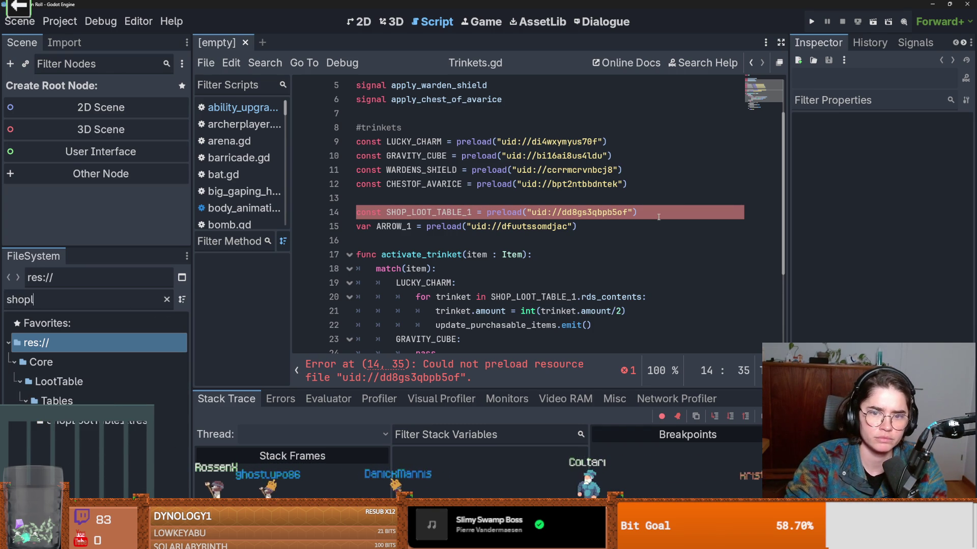
{"action": "key", "text": "BackSpace"}
{"action": "key", "text": "BackSpace"}
{"action": "key", "text": "BackSpace"}
{"action": "left_click_drag", "start_coordinate": [102, 421], "coordinate": [584, 213]}
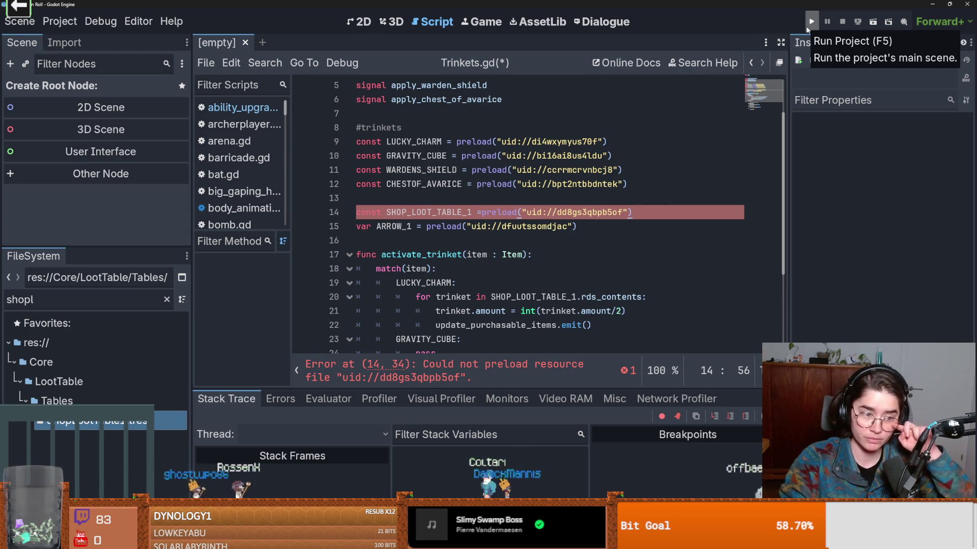
{"action": "double_click", "coordinate": [498, 212]}
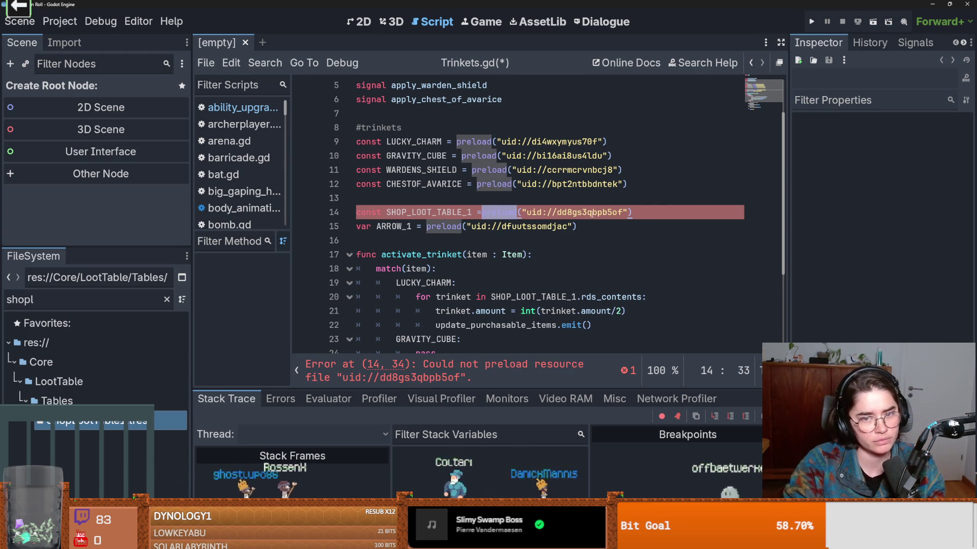
{"action": "key", "text": "ctrl+s"}
{"action": "double_click", "coordinate": [592, 212]}
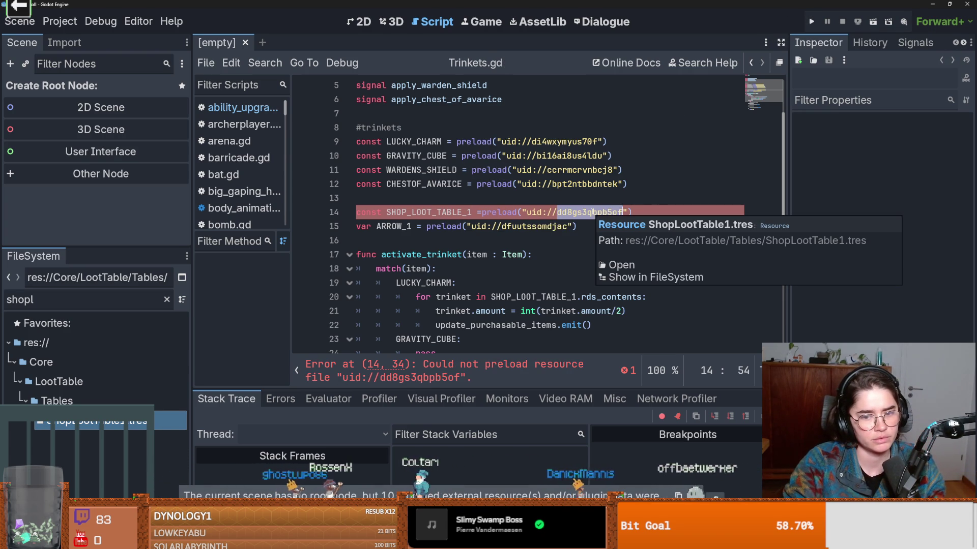
{"action": "left_click", "coordinate": [626, 278]}
{"action": "key", "text": "Down"}
{"action": "key", "text": "Down"}
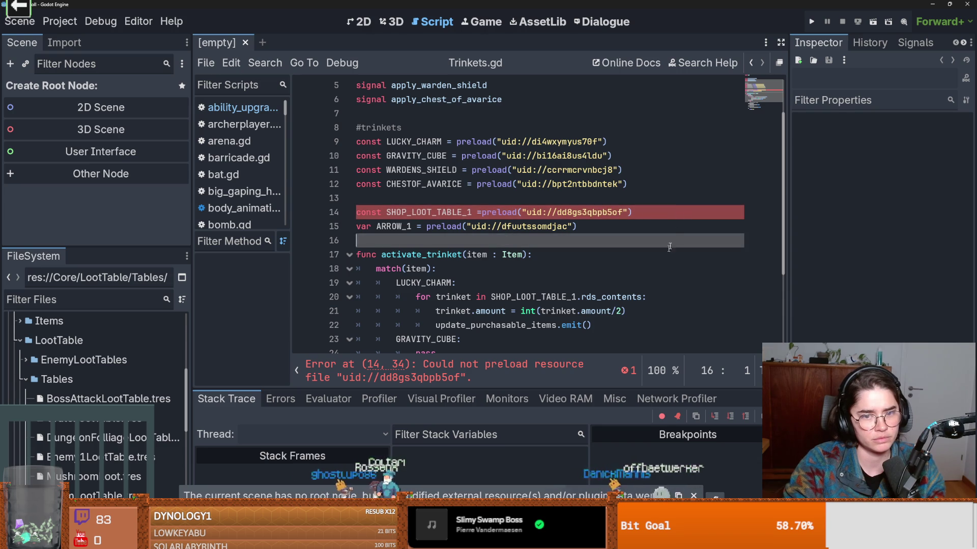
- Test-run the game, re-insert ShopLootTable1.tres on line 14, then Stop & Quit the editor
{"action": "left_click", "coordinate": [810, 21]}
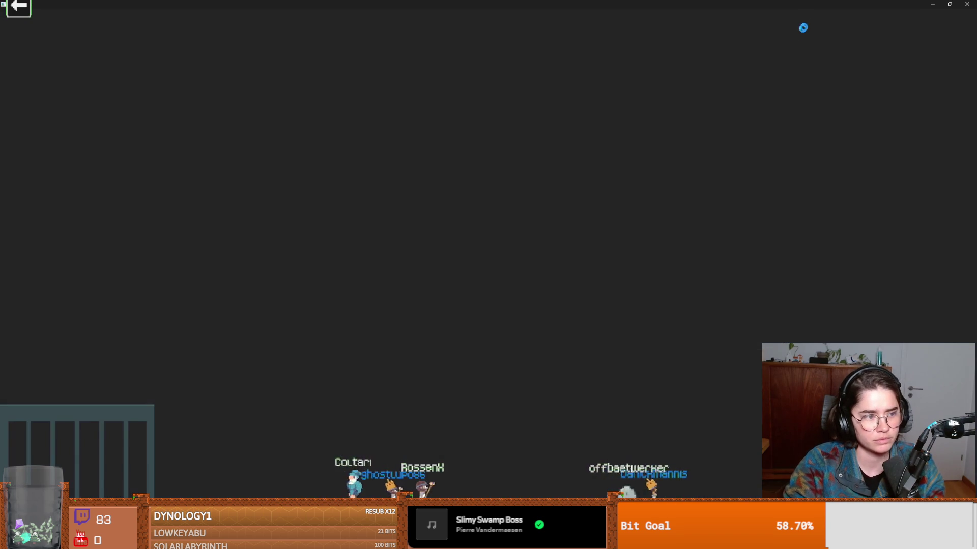
{"action": "left_click", "coordinate": [557, 226]}
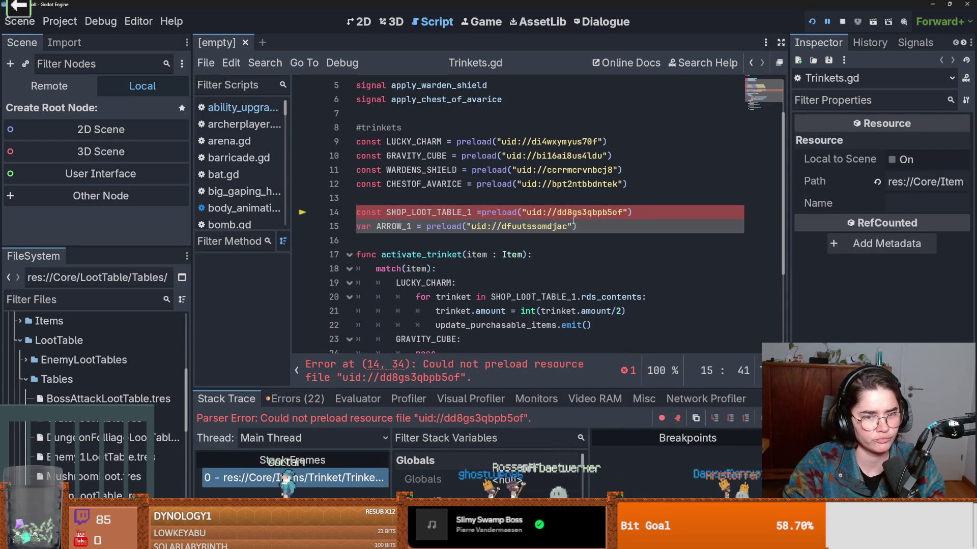
{"action": "left_click_drag", "start_coordinate": [645, 209], "coordinate": [480, 212]}
{"action": "key", "text": "BackSpace"}
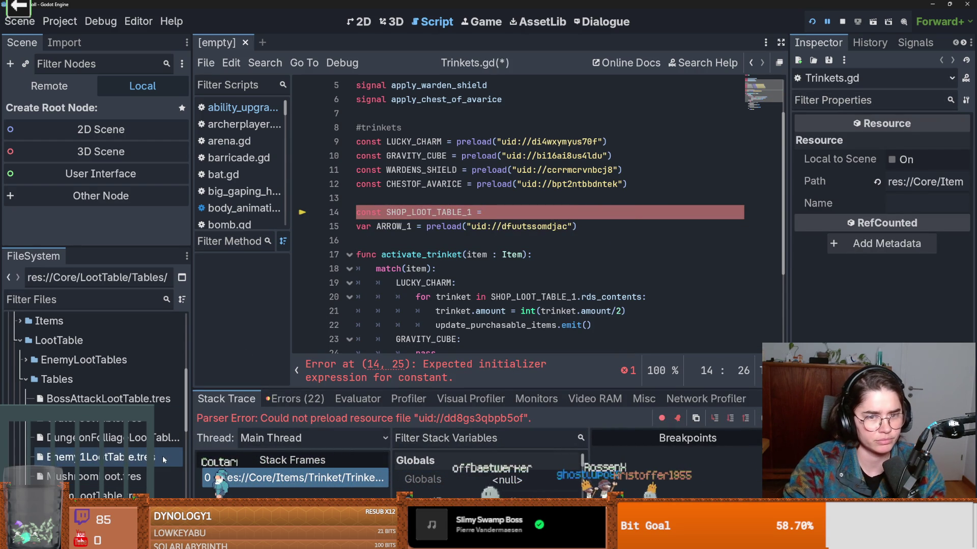
{"action": "mouse_move", "coordinate": [164, 460]}
{"action": "left_mouse_down"}
{"action": "mouse_move", "coordinate": [436, 231]}
{"action": "mouse_move", "coordinate": [497, 212]}
{"action": "left_mouse_up"}
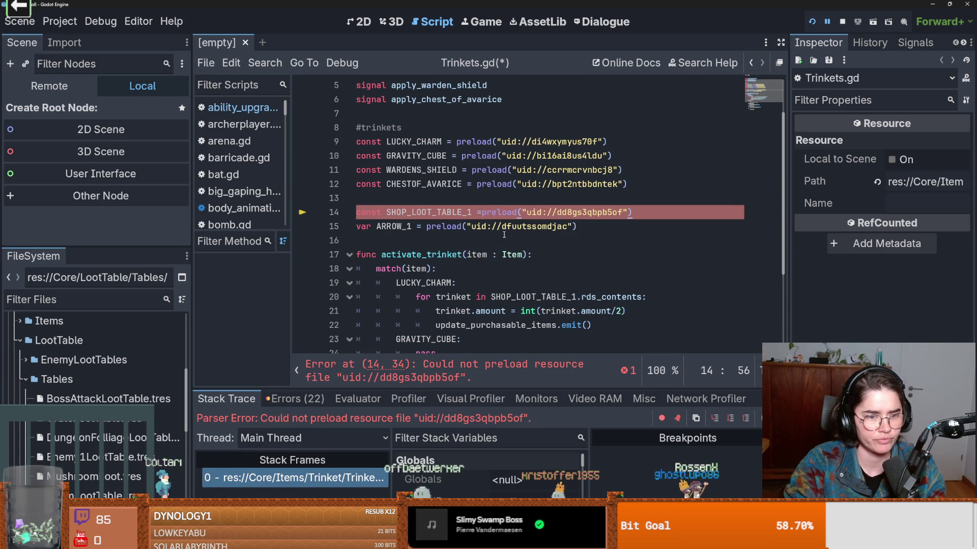
{"action": "key", "text": "ctrl+q"}
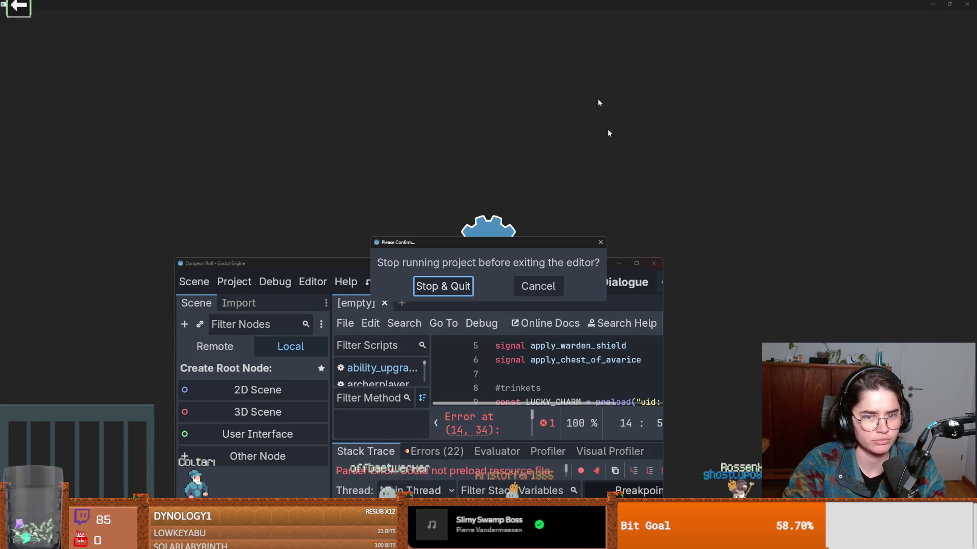
{"action": "left_click", "coordinate": [460, 295]}
- Confirm closing Godot and view the diffs of changed files such as Impalation.tres
{"action": "left_click", "coordinate": [407, 292]}
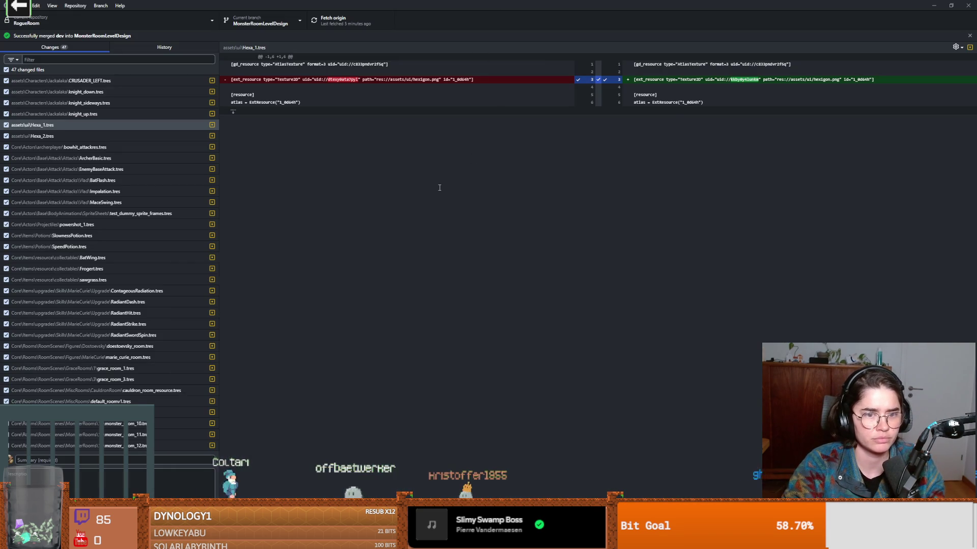
{"action": "left_click", "coordinate": [103, 202]}
{"action": "left_click", "coordinate": [145, 191]}
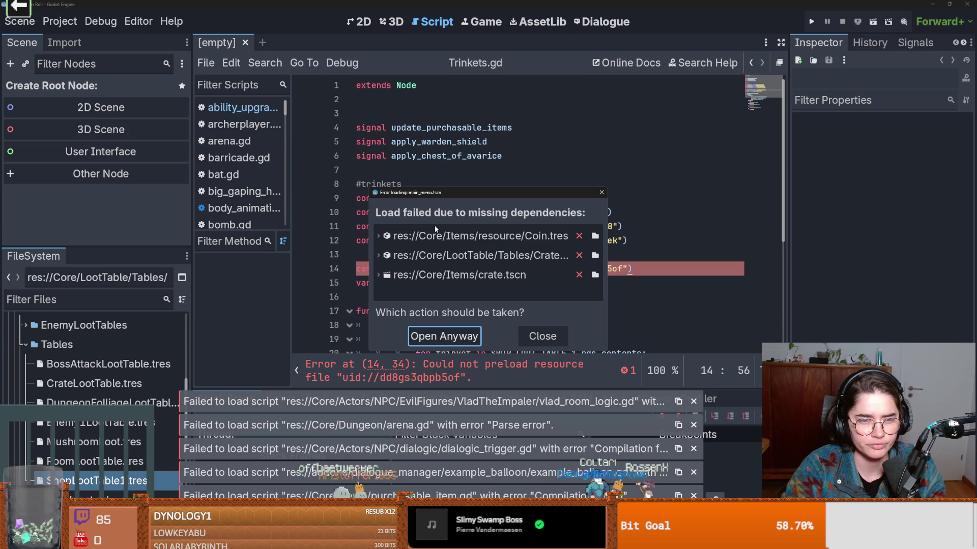
- Enlarge the missing-dependencies report and expand Coin.tres, CrateLootTable.tres and crate.tscn to see their references
{"action": "mouse_move", "coordinate": [449, 192]}
{"action": "left_mouse_down"}
{"action": "mouse_move", "coordinate": [767, 238]}
{"action": "mouse_move", "coordinate": [319, 135]}
{"action": "left_mouse_up"}
{"action": "mouse_move", "coordinate": [478, 296]}
{"action": "left_mouse_down"}
{"action": "mouse_move", "coordinate": [639, 403]}
{"action": "mouse_move", "coordinate": [738, 443]}
{"action": "left_mouse_up"}
{"action": "left_click", "coordinate": [420, 186]}
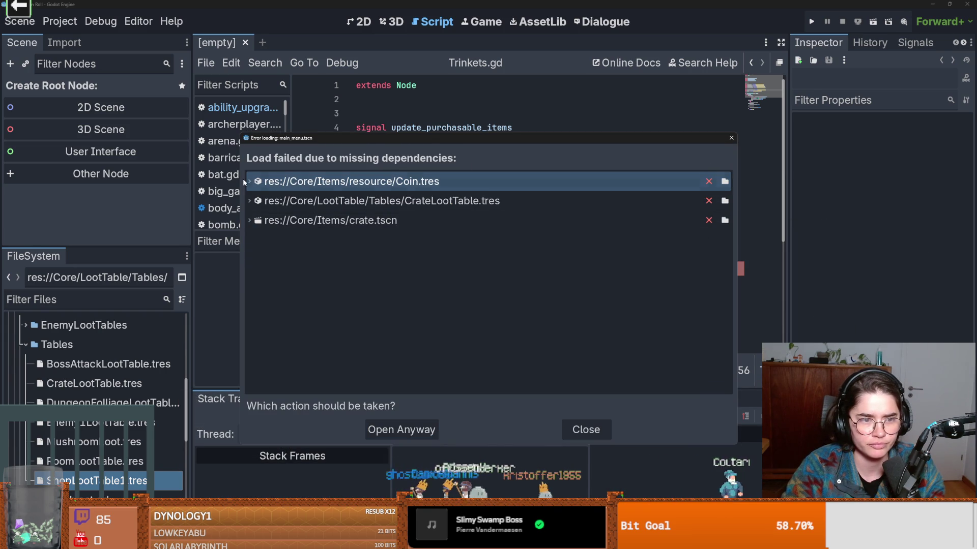
{"action": "left_click", "coordinate": [249, 181]}
{"action": "left_click", "coordinate": [249, 220]}
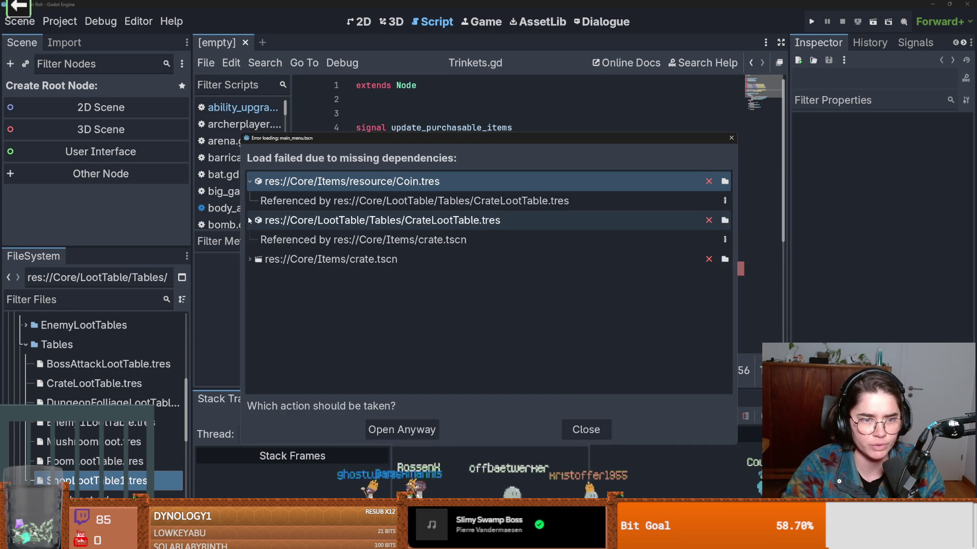
{"action": "left_click", "coordinate": [251, 248]}
{"action": "left_click", "coordinate": [265, 260]}
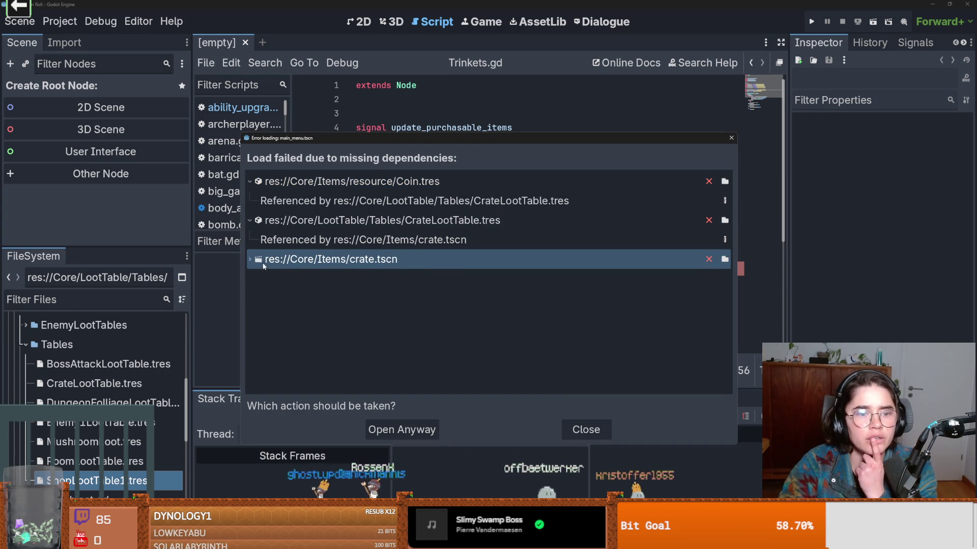
{"action": "left_click", "coordinate": [255, 261]}
{"action": "left_click", "coordinate": [488, 235]}
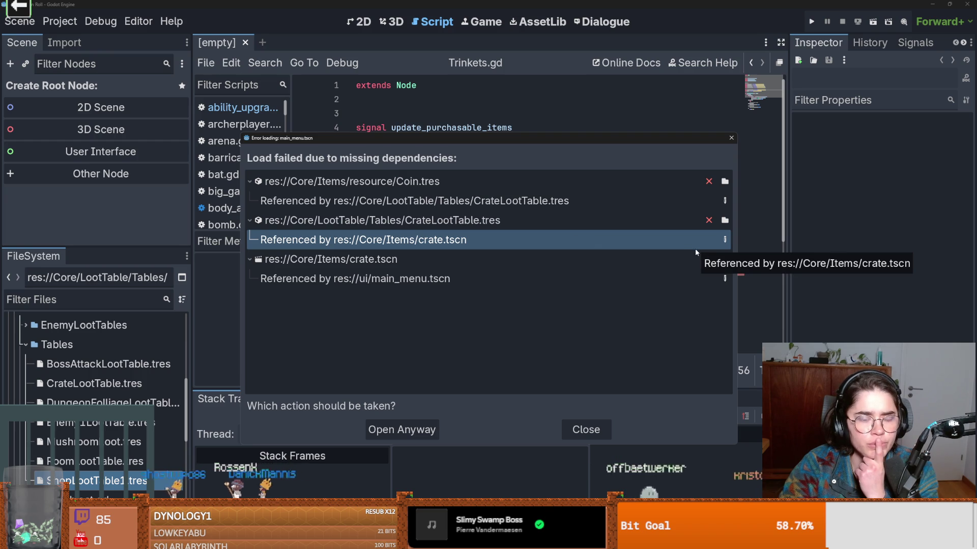
- Remap CrateLootTable.tres to its file, then start and cancel a crate.tscn search
{"action": "left_click", "coordinate": [649, 225]}
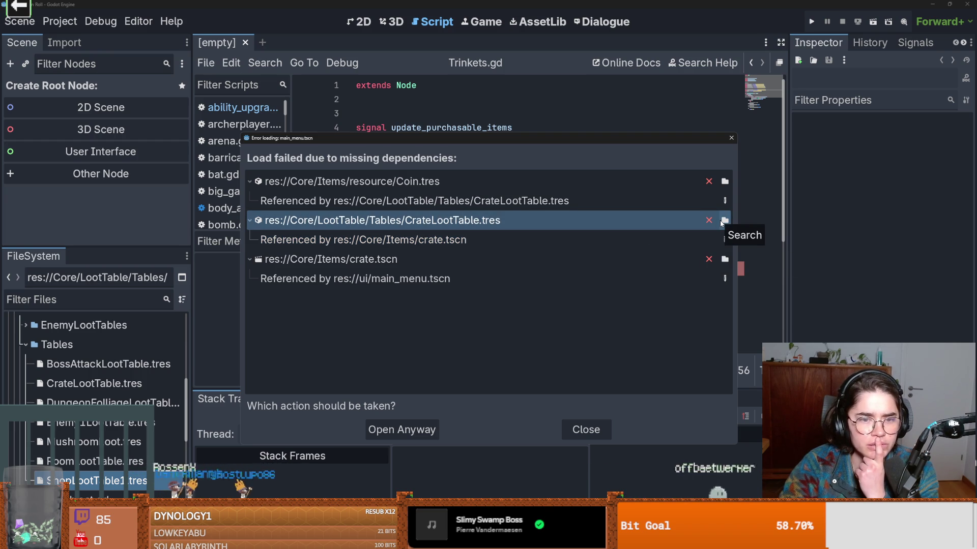
{"action": "left_click", "coordinate": [723, 221]}
{"action": "left_click", "coordinate": [403, 176]}
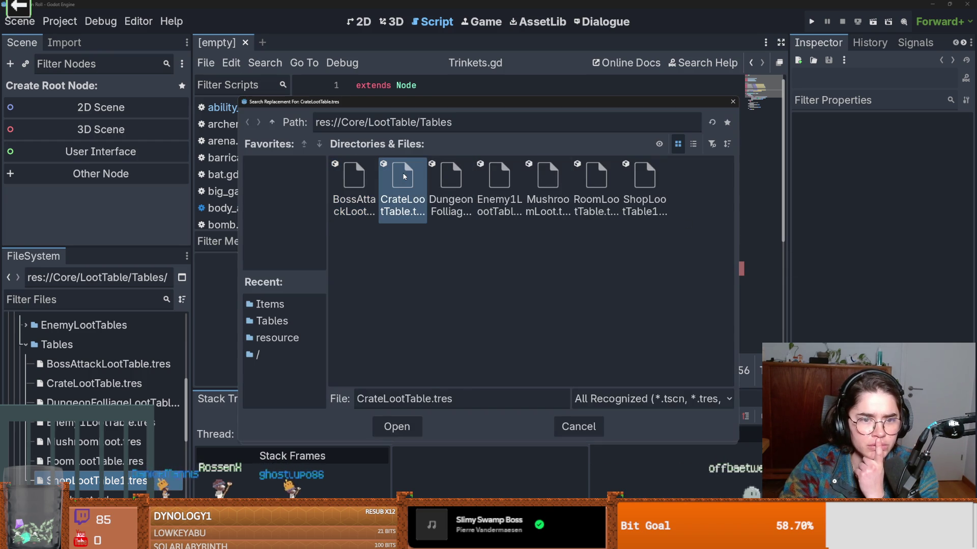
{"action": "left_click", "coordinate": [396, 428]}
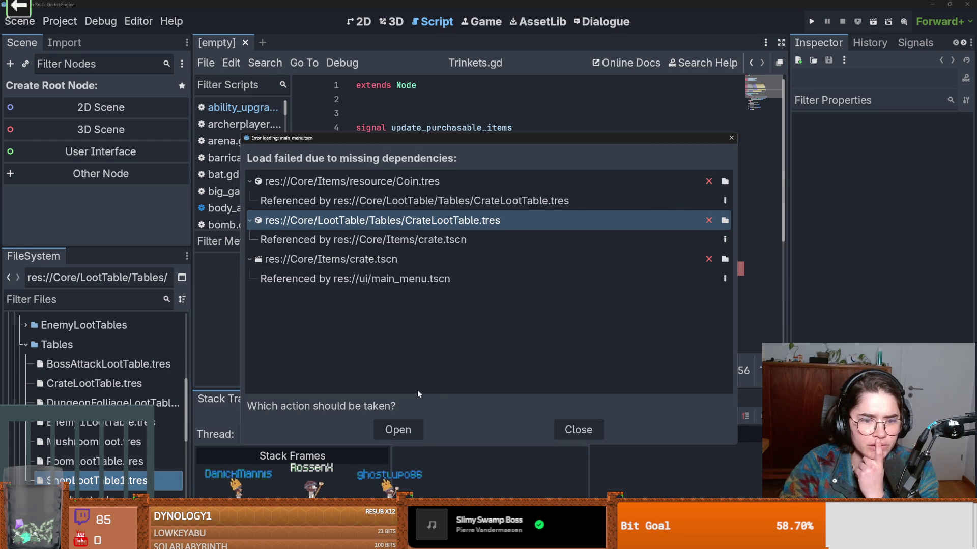
{"action": "left_click", "coordinate": [493, 186]}
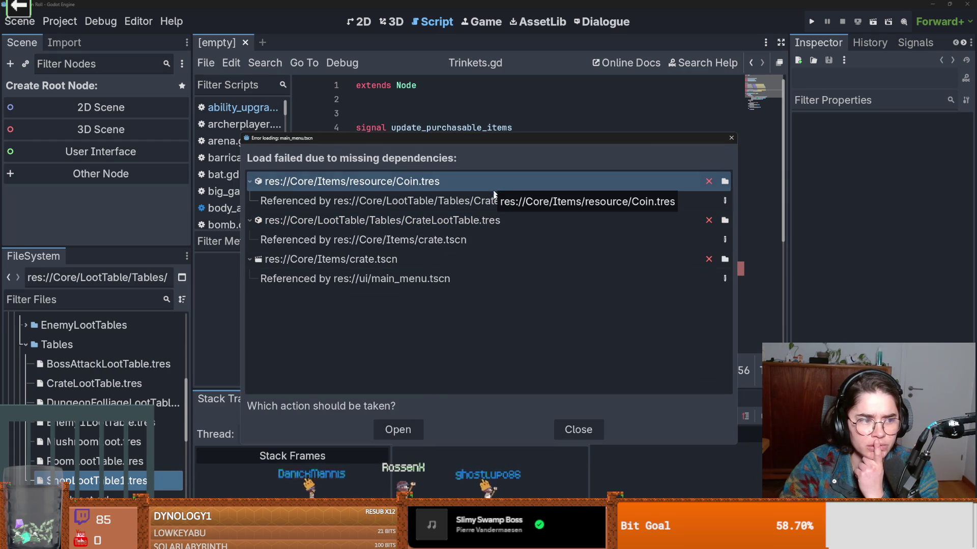
{"action": "left_click", "coordinate": [615, 278]}
{"action": "left_click", "coordinate": [617, 267]}
{"action": "left_click", "coordinate": [724, 259]}
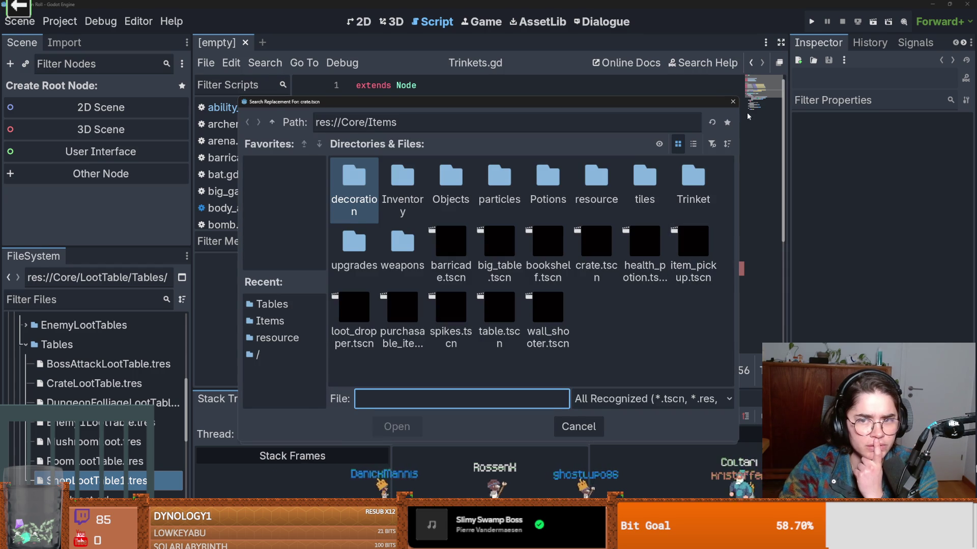
{"action": "key", "text": "Escape"}
- Point crate.tscn to its file through main_menu.tscn's dependency list, then close that list
{"action": "left_click", "coordinate": [725, 278]}
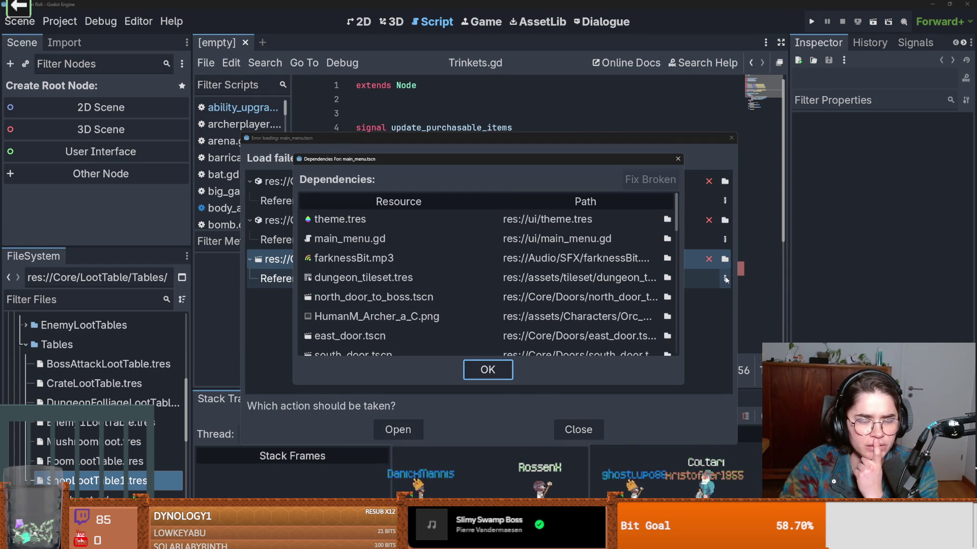
{"action": "scroll", "coordinate": [534, 285], "scroll_direction": "down", "scroll_amount": 3}
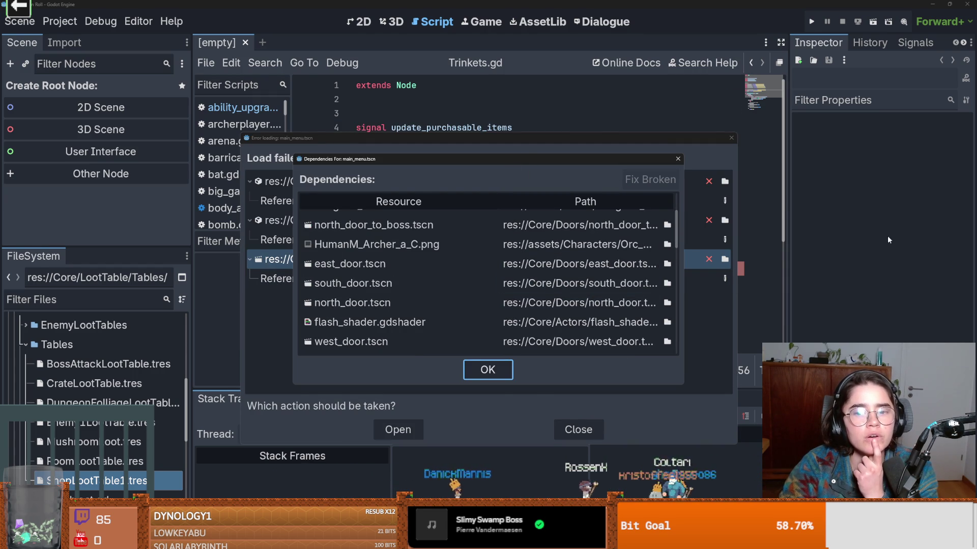
{"action": "mouse_move", "coordinate": [565, 156]}
{"action": "left_mouse_down"}
{"action": "mouse_move", "coordinate": [453, 323]}
{"action": "mouse_move", "coordinate": [429, 206]}
{"action": "mouse_move", "coordinate": [434, 147]}
{"action": "left_mouse_up"}
{"action": "scroll", "coordinate": [432, 275], "scroll_direction": "down", "scroll_amount": 5}
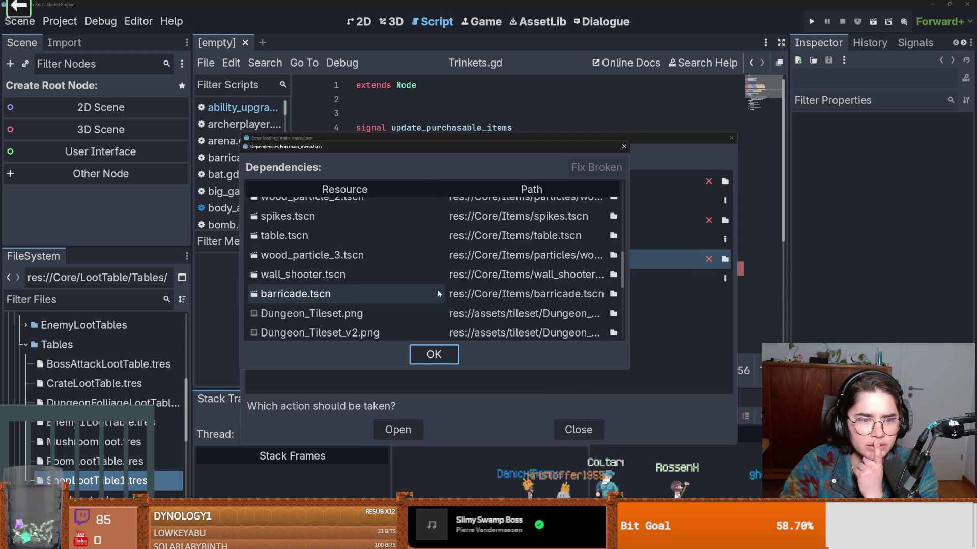
{"action": "scroll", "coordinate": [438, 293], "scroll_direction": "up", "scroll_amount": 3}
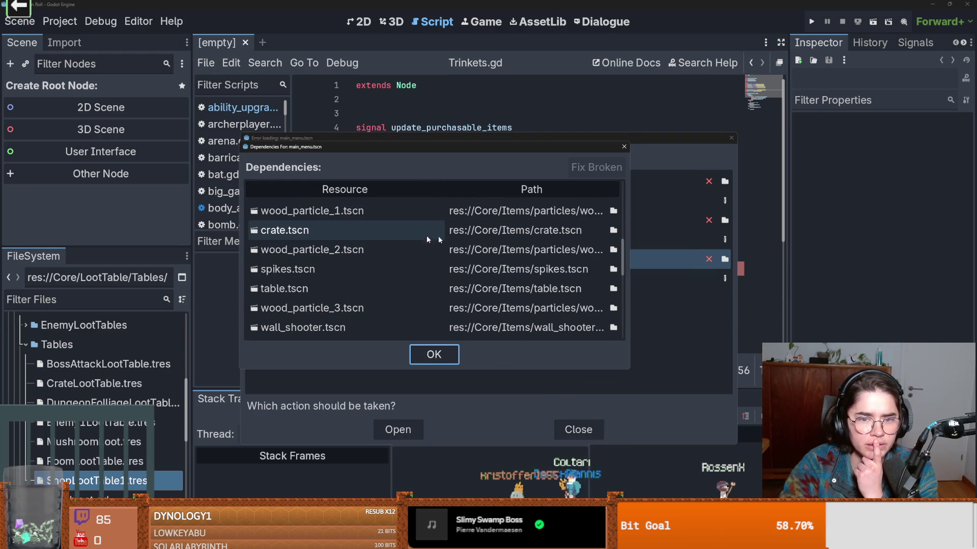
{"action": "left_click", "coordinate": [615, 231]}
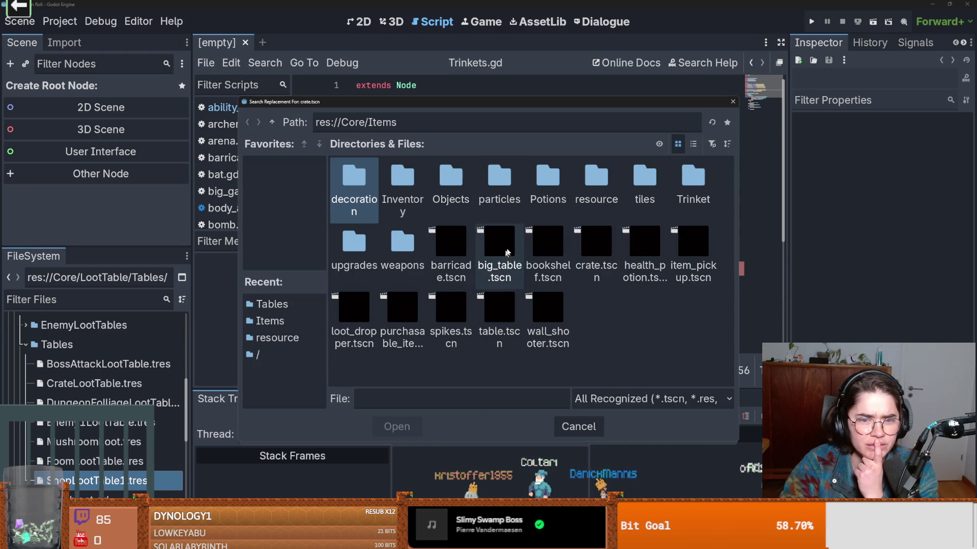
{"action": "double_click", "coordinate": [598, 267]}
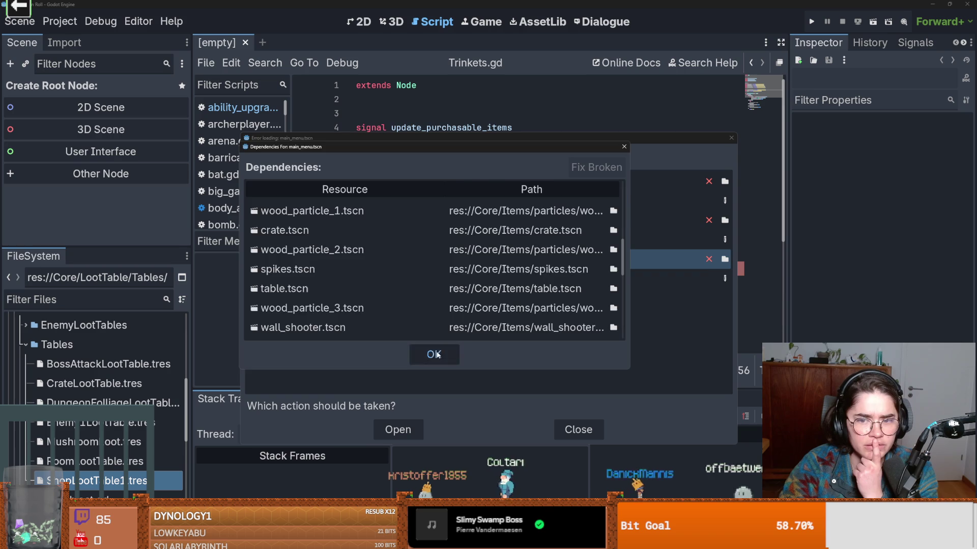
{"action": "left_click", "coordinate": [438, 354]}
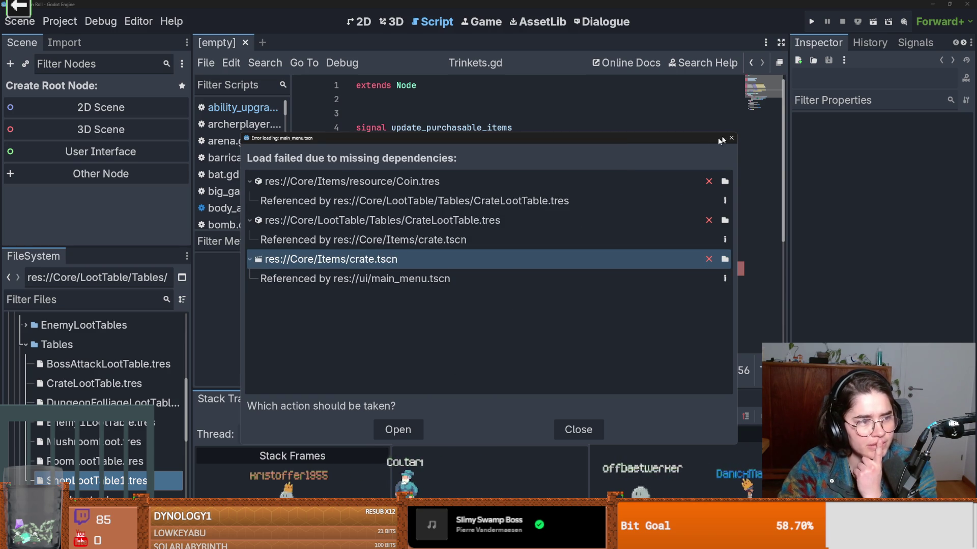
- Remap Coin.tres to its file and close the load-failure report
{"action": "left_click", "coordinate": [724, 181]}
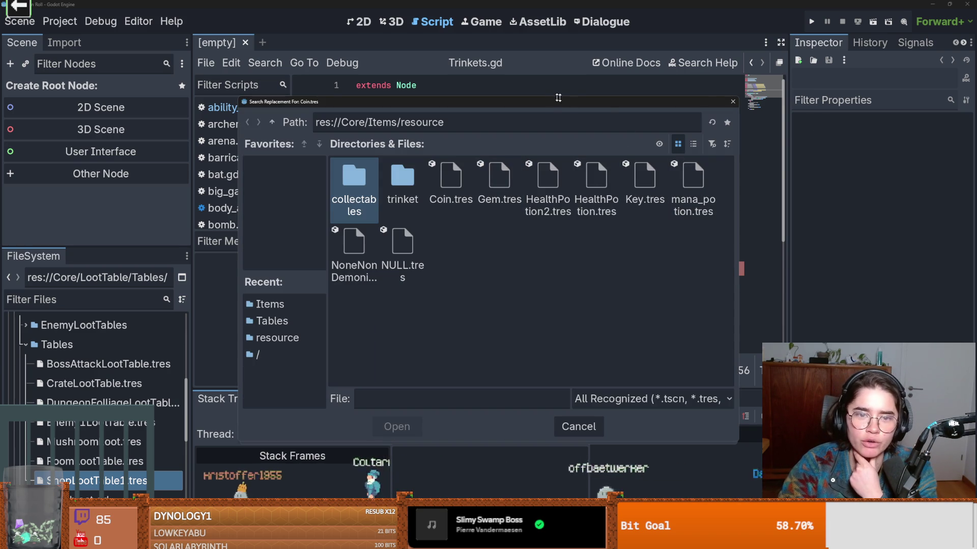
{"action": "left_click_drag", "start_coordinate": [569, 104], "coordinate": [621, 298]}
{"action": "left_click_drag", "start_coordinate": [524, 244], "coordinate": [524, 244]}
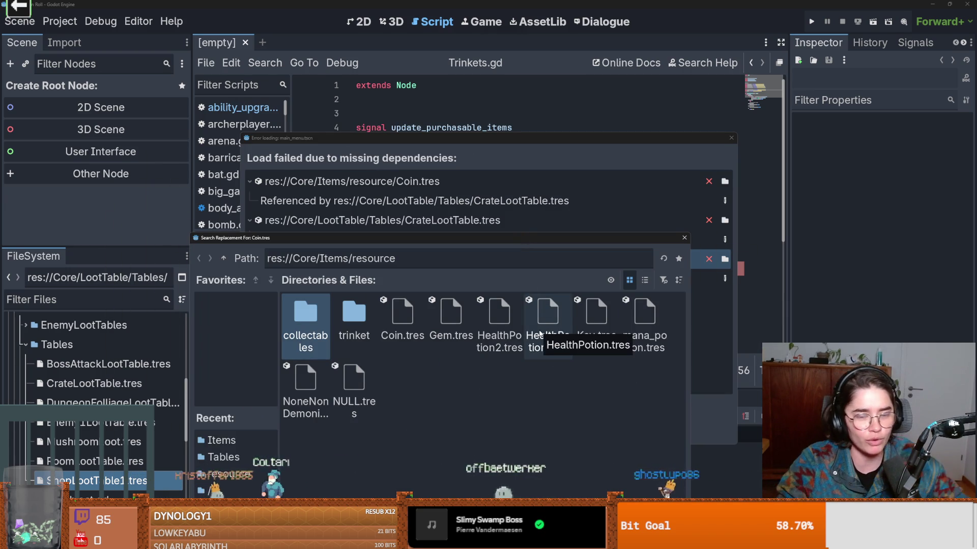
{"action": "mouse_move", "coordinate": [514, 242]}
{"action": "left_mouse_down"}
{"action": "mouse_move", "coordinate": [749, 293]}
{"action": "mouse_move", "coordinate": [782, 269]}
{"action": "mouse_move", "coordinate": [426, 135]}
{"action": "left_mouse_up"}
{"action": "double_click", "coordinate": [317, 171]}
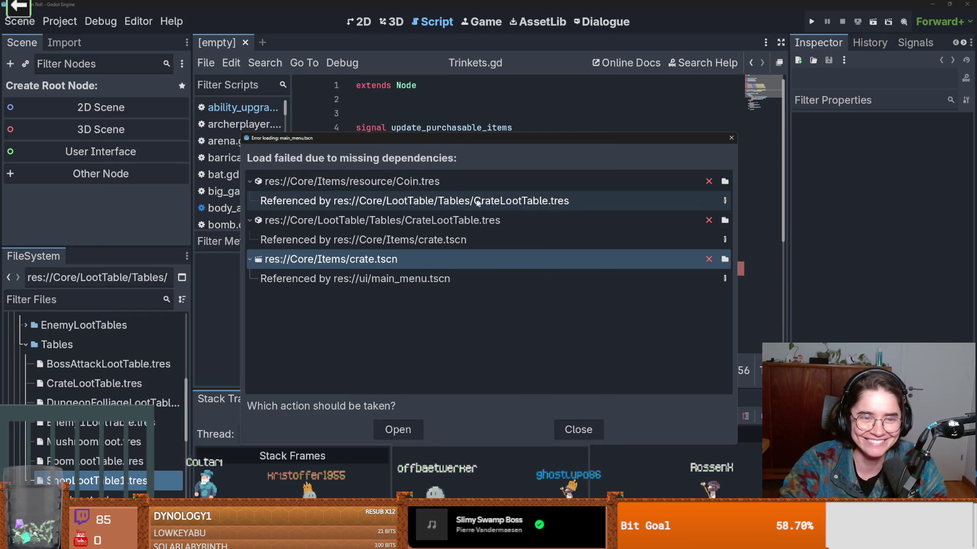
{"action": "left_click", "coordinate": [732, 138]}
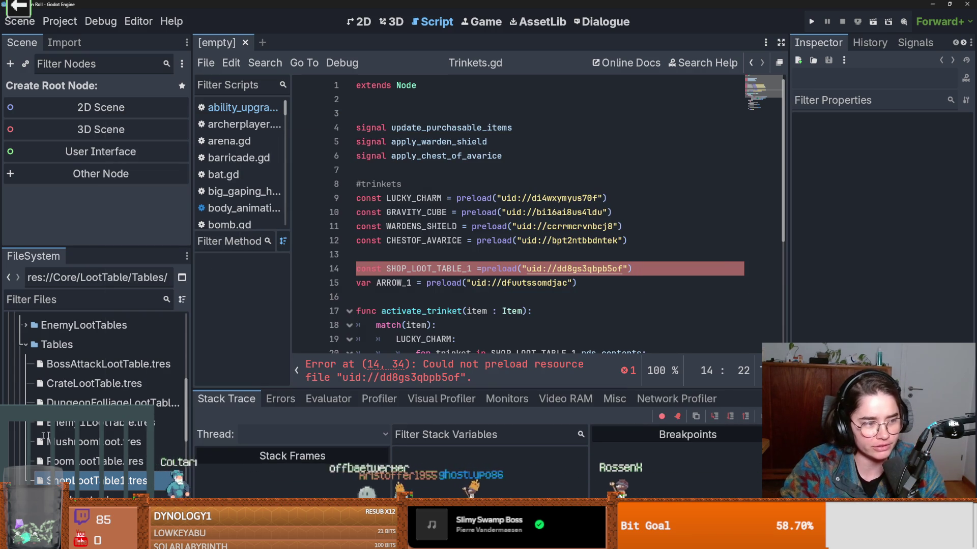
- Run the game with F5, close its window, and re-maximize the editor to view line 14's parser error
{"action": "left_click", "coordinate": [93, 430]}
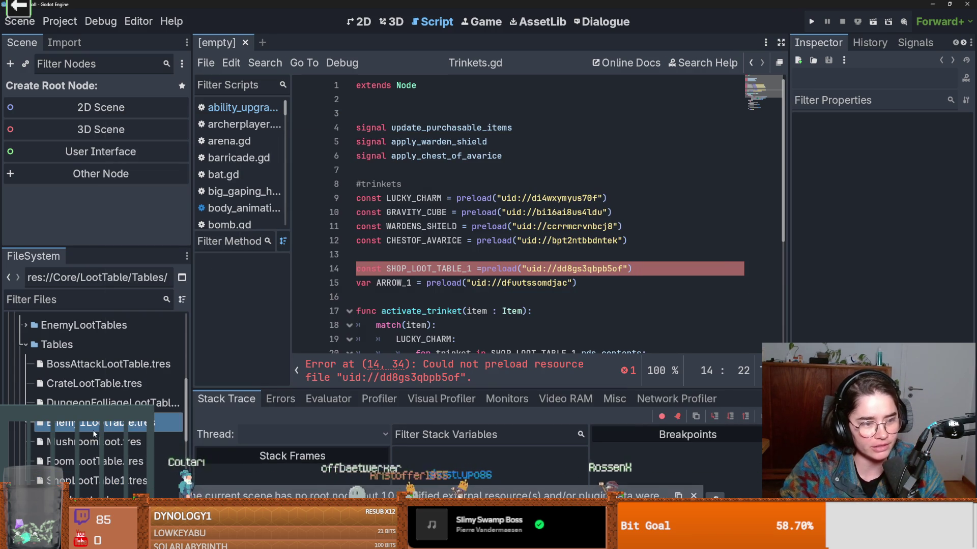
{"action": "left_click", "coordinate": [493, 259]}
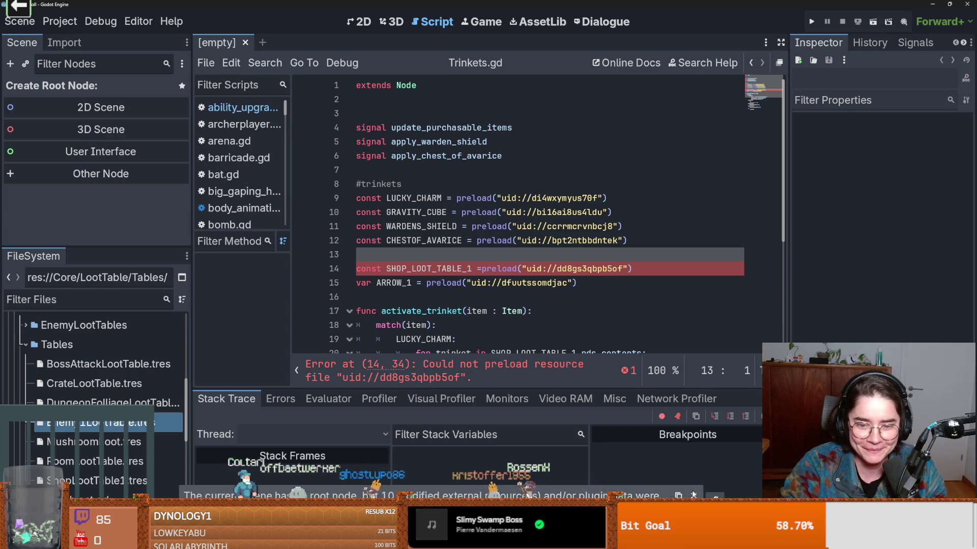
{"action": "left_click", "coordinate": [810, 20]}
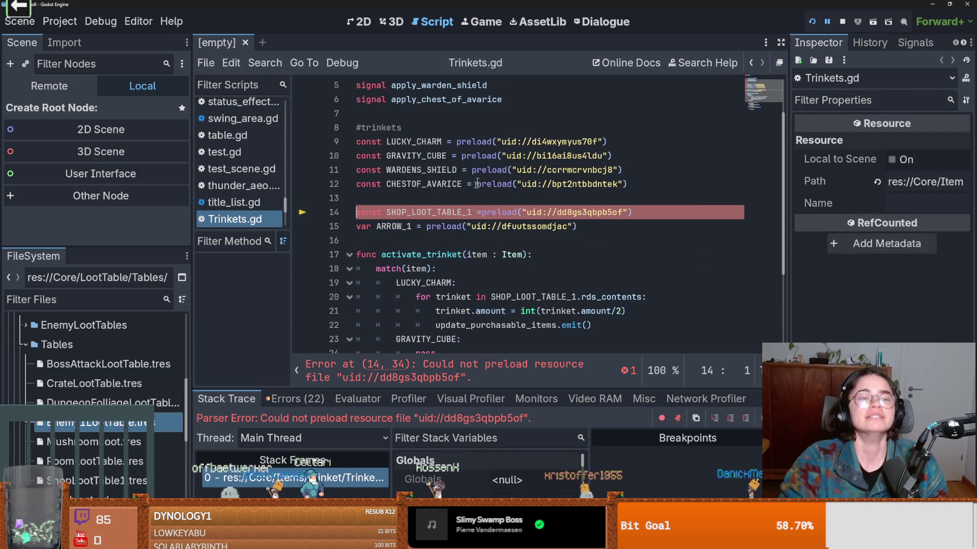
{"action": "left_click_drag", "start_coordinate": [893, 4], "coordinate": [704, 128]}
{"action": "left_click", "coordinate": [737, 134]}
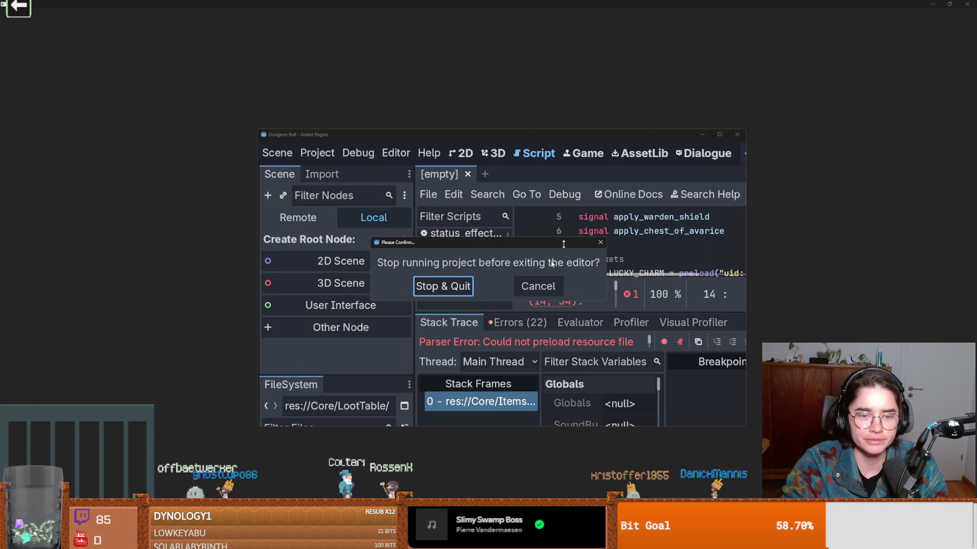
{"action": "left_click", "coordinate": [538, 285]}
{"action": "key", "text": "F5"}
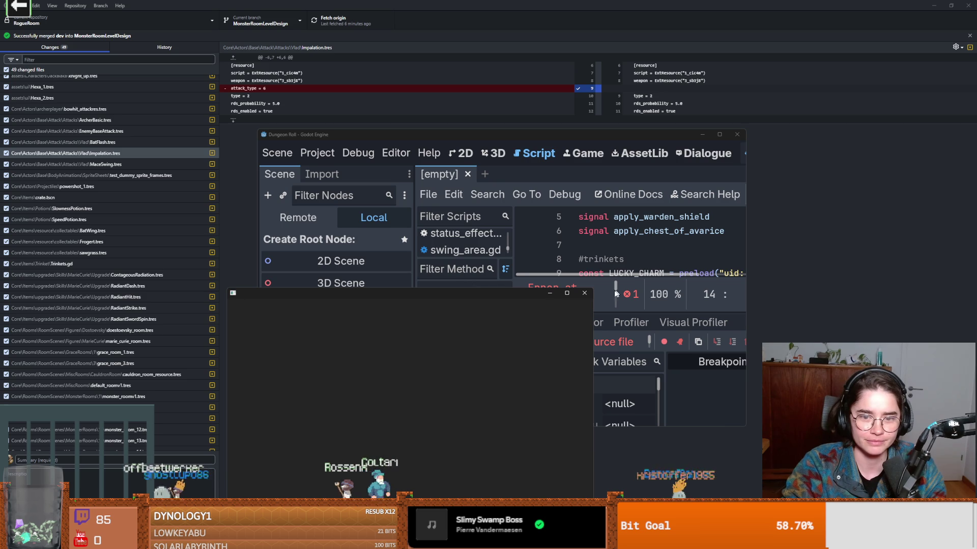
{"action": "left_click", "coordinate": [583, 294]}
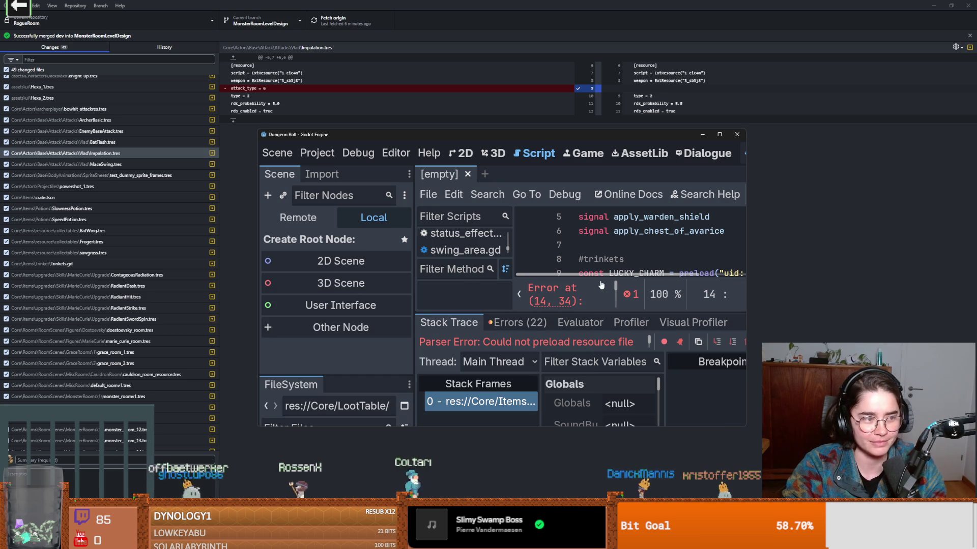
{"action": "left_click", "coordinate": [722, 138]}
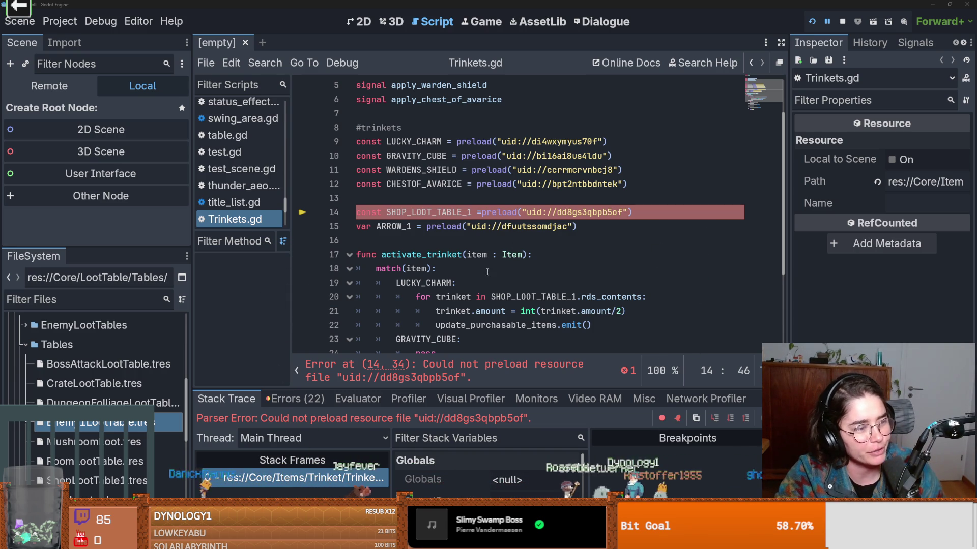
{"action": "left_click", "coordinate": [493, 254]}
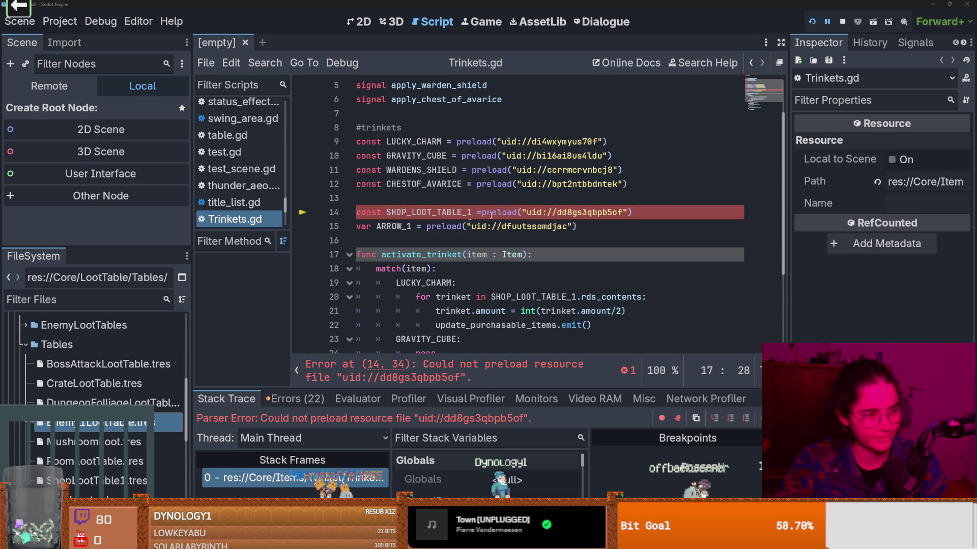
- Inspect uid dd8gs3qbpb5of on line 14, then restore the Godot window to a smaller size
{"action": "left_click", "coordinate": [539, 204]}
{"action": "scroll", "coordinate": [454, 268], "scroll_direction": "up", "scroll_amount": 2}
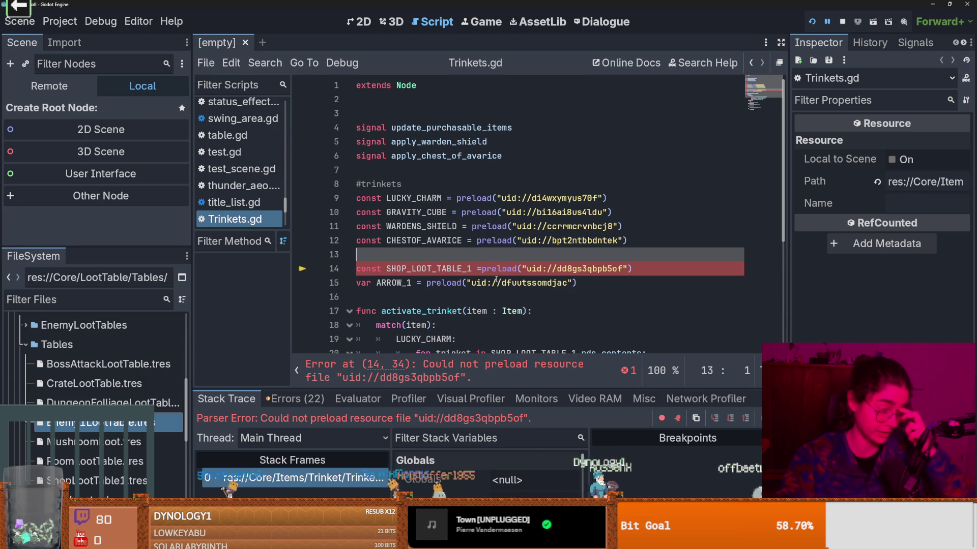
{"action": "left_click", "coordinate": [573, 268]}
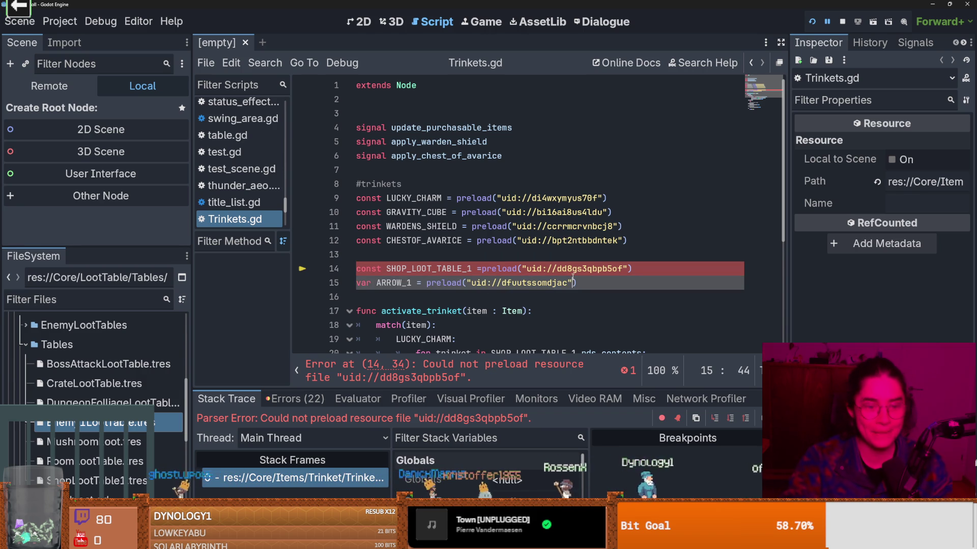
{"action": "double_click", "coordinate": [572, 268]}
{"action": "mouse_move", "coordinate": [573, 268]}
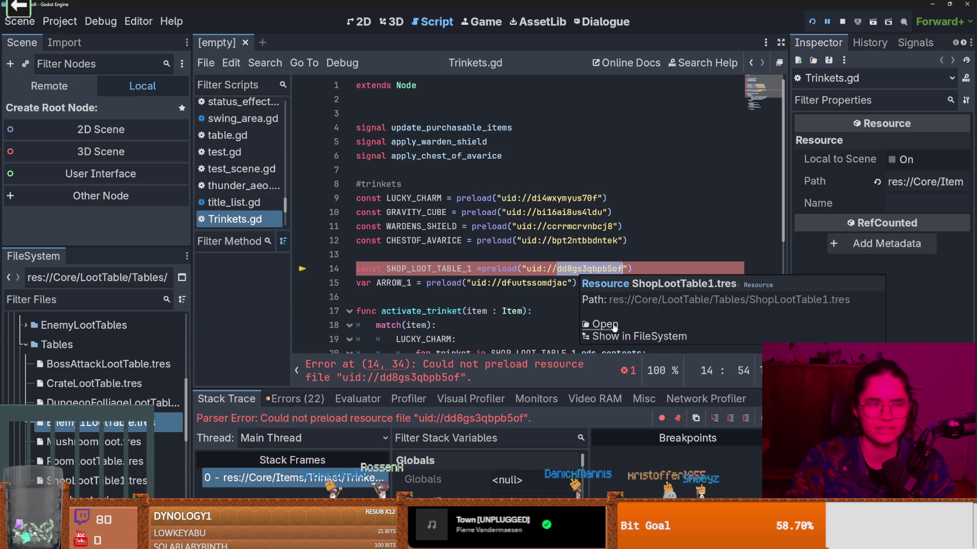
{"action": "left_click", "coordinate": [491, 268]}
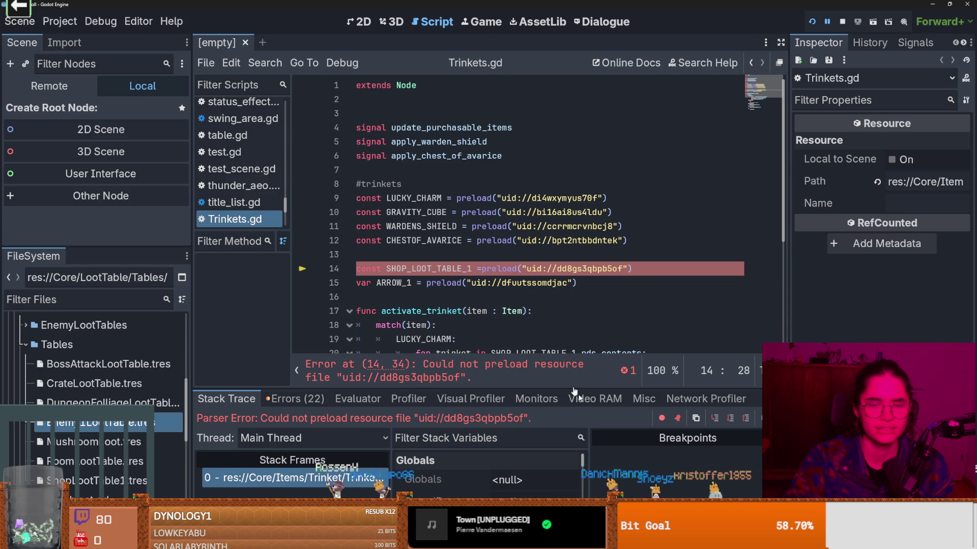
{"action": "key", "text": "super+Down"}
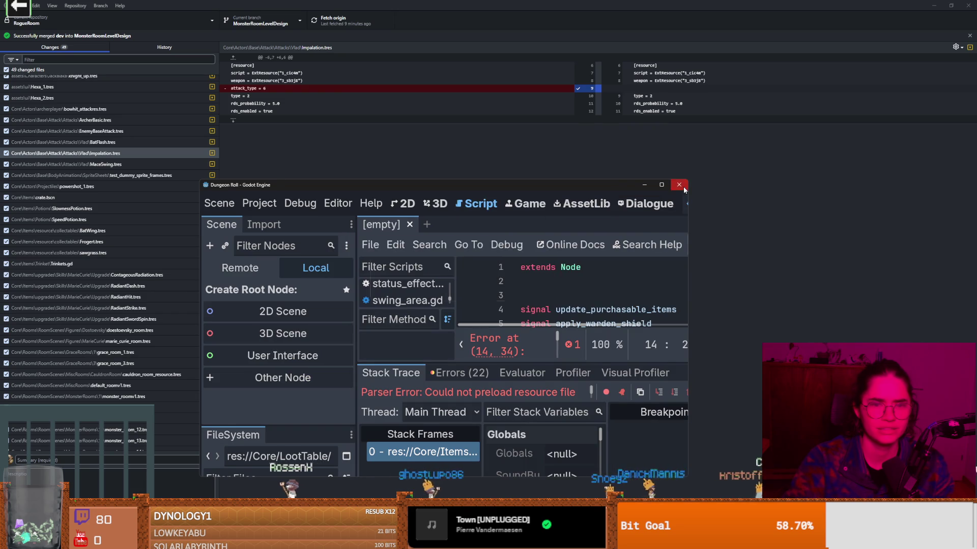
- Stop & Quit Godot, then attempt merging dev into MonsterRoomLevelDesign, which is already up to date
{"action": "key", "text": "ctrl+q"}
{"action": "left_click", "coordinate": [443, 287]}
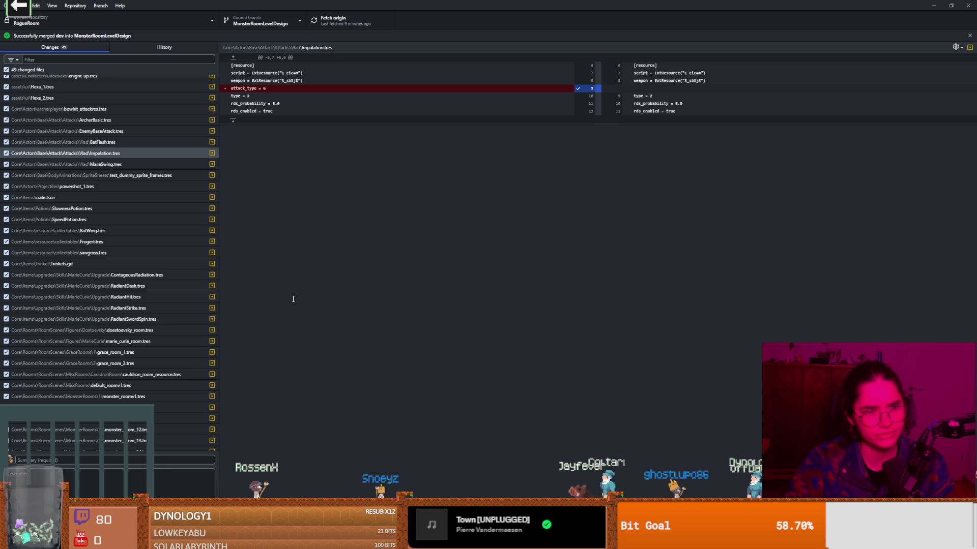
{"action": "scroll", "coordinate": [138, 211], "scroll_direction": "down", "scroll_amount": 5}
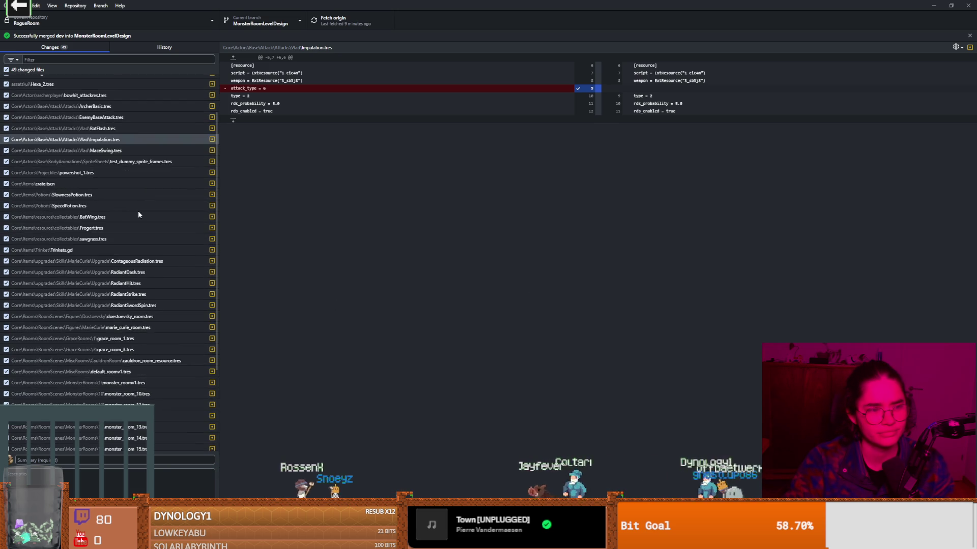
{"action": "scroll", "coordinate": [138, 211], "scroll_direction": "up", "scroll_amount": 5}
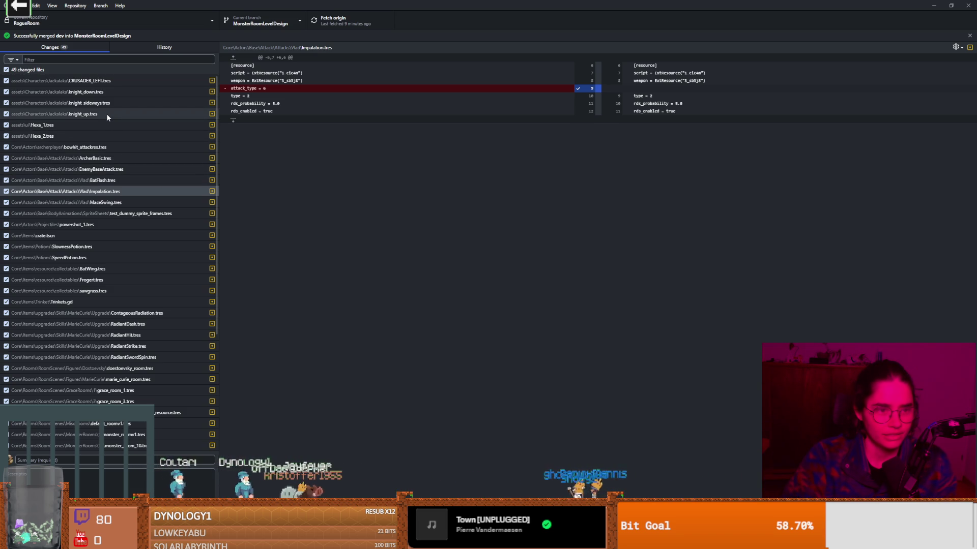
{"action": "left_click", "coordinate": [100, 5]}
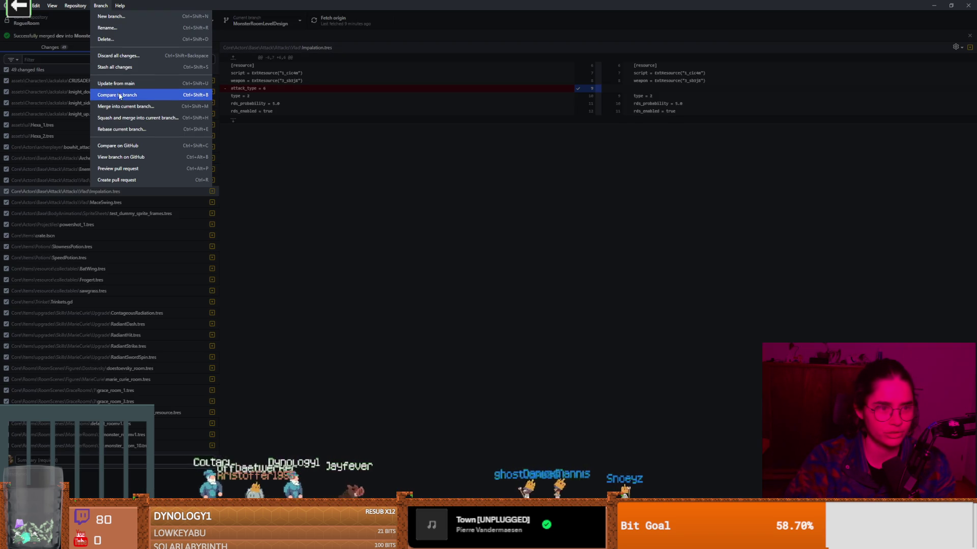
{"action": "left_click", "coordinate": [129, 107]}
{"action": "left_click", "coordinate": [443, 261]}
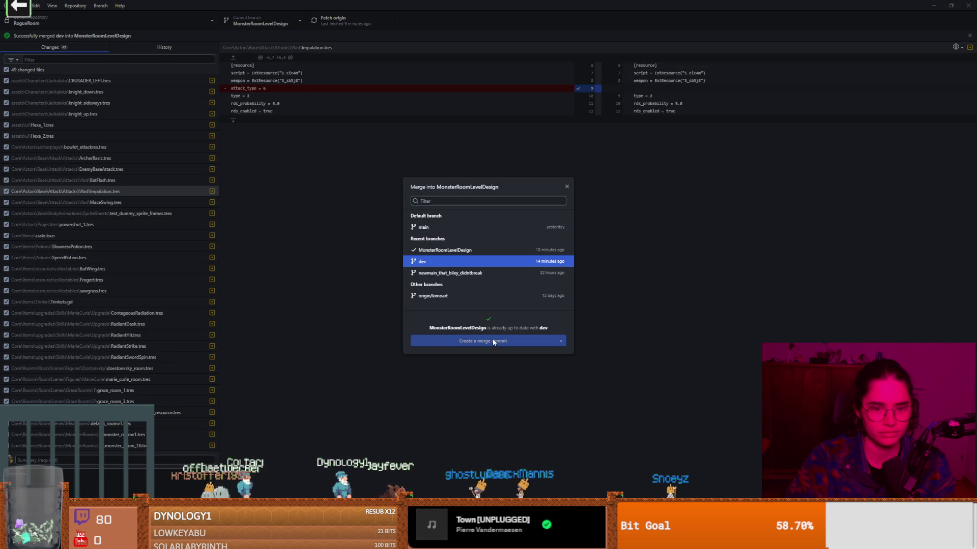
{"action": "left_click", "coordinate": [567, 186]}
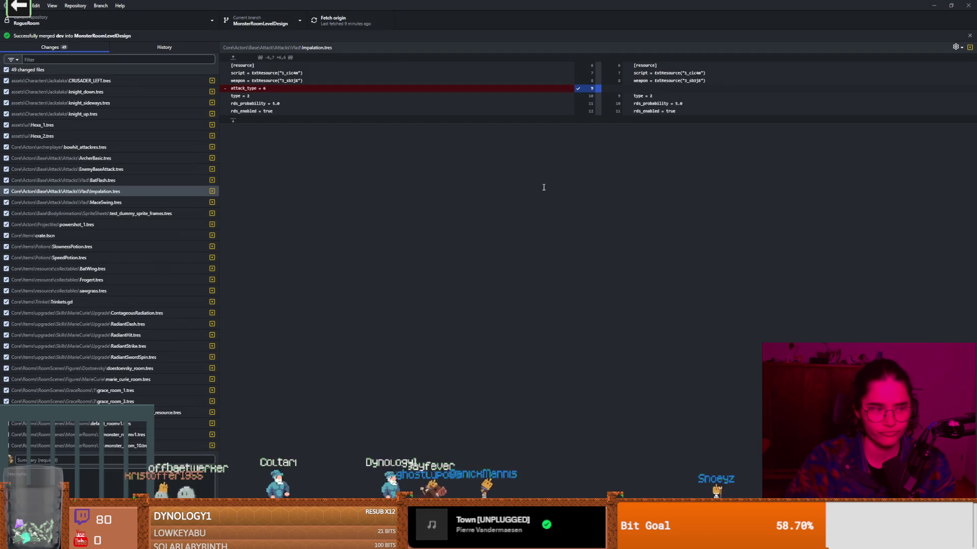
- Discard all 49 changed files in GitHub Desktop
{"action": "right_click", "coordinate": [86, 75]}
{"action": "left_click", "coordinate": [113, 83]}
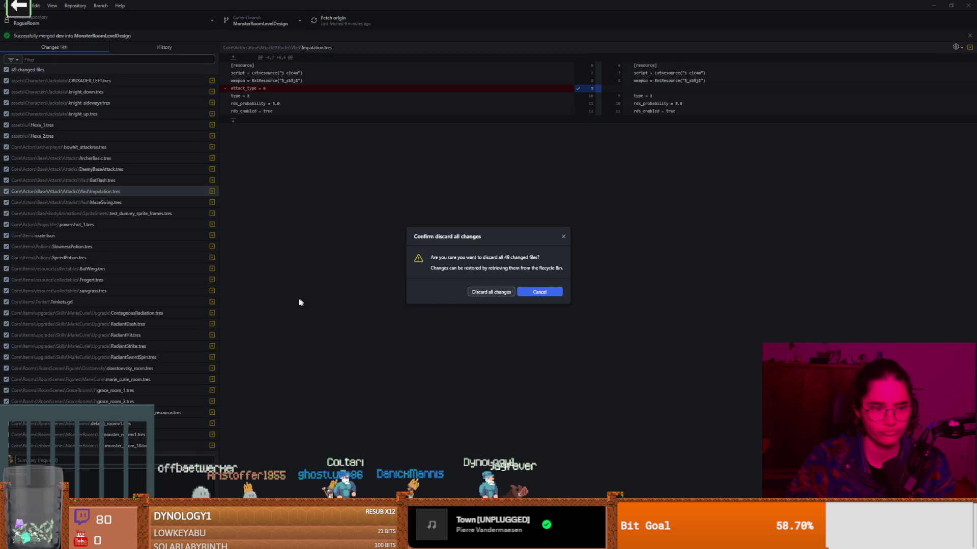
{"action": "left_click", "coordinate": [489, 291]}
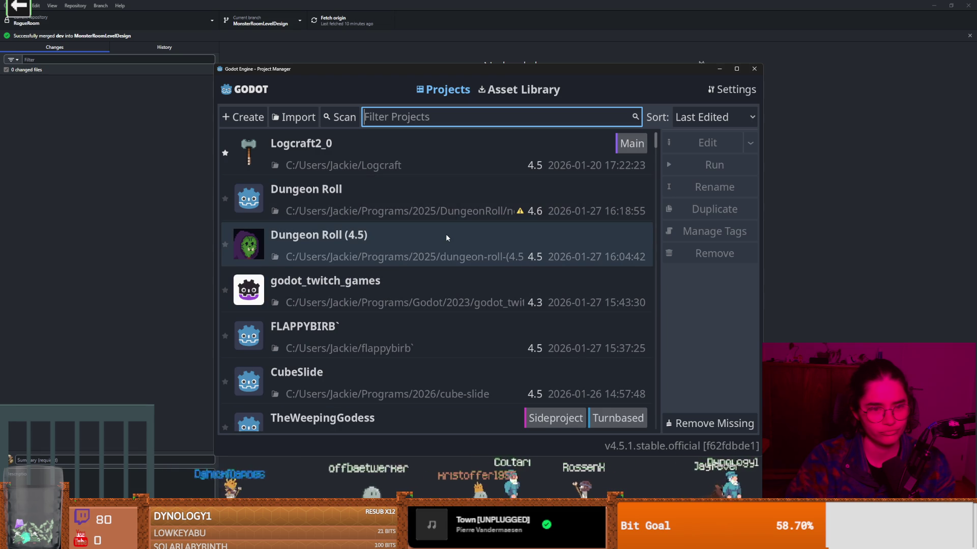
- Close the older Project Manager and open the Dungeon Roll project
{"action": "left_click", "coordinate": [754, 68]}
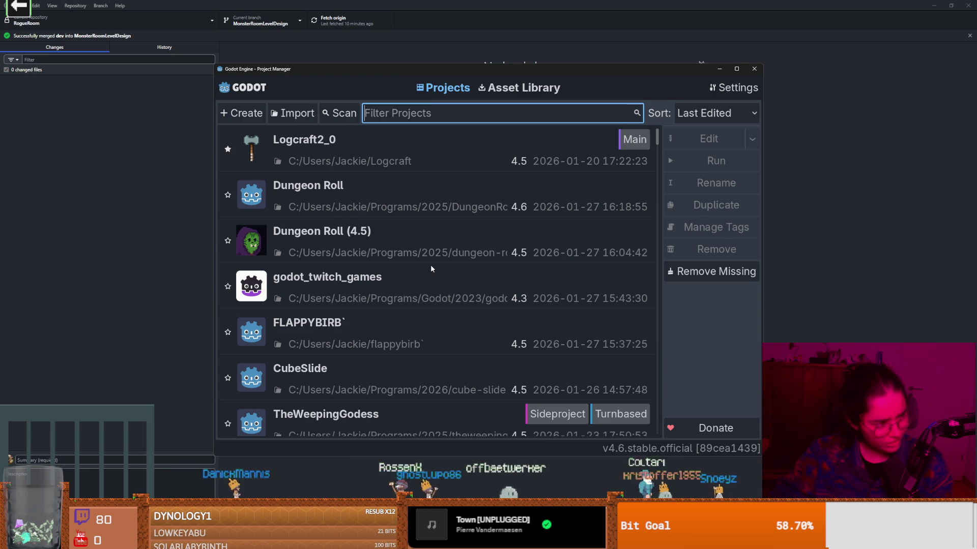
{"action": "double_click", "coordinate": [497, 203]}
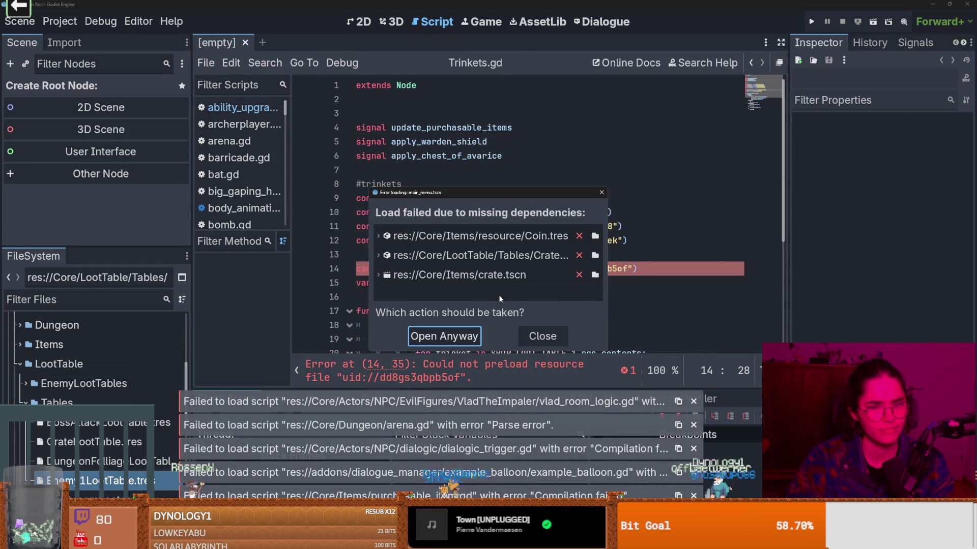
- Move and widen the warning, expand crate.tscn, and open main_menu.tscn's dependencies
{"action": "left_click_drag", "start_coordinate": [500, 194], "coordinate": [708, 175]}
{"action": "mouse_move", "coordinate": [612, 78]}
{"action": "left_mouse_down"}
{"action": "mouse_move", "coordinate": [194, 90]}
{"action": "mouse_move", "coordinate": [184, 176]}
{"action": "left_mouse_up"}
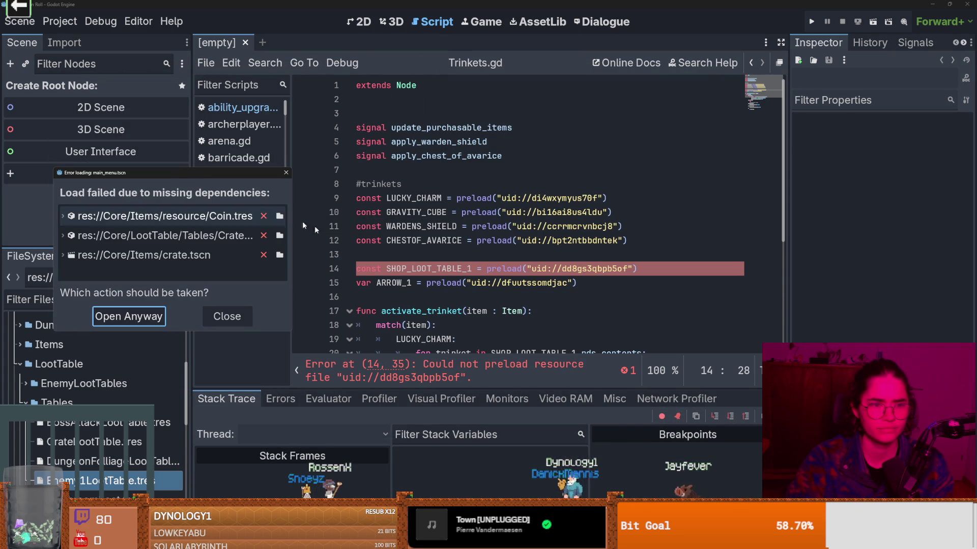
{"action": "left_click_drag", "start_coordinate": [292, 239], "coordinate": [393, 243]}
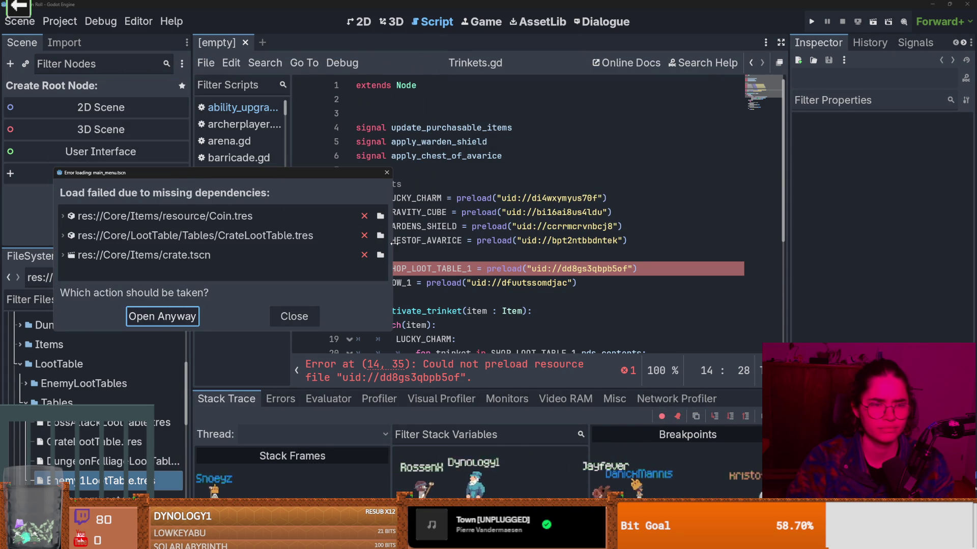
{"action": "left_click", "coordinate": [98, 255]}
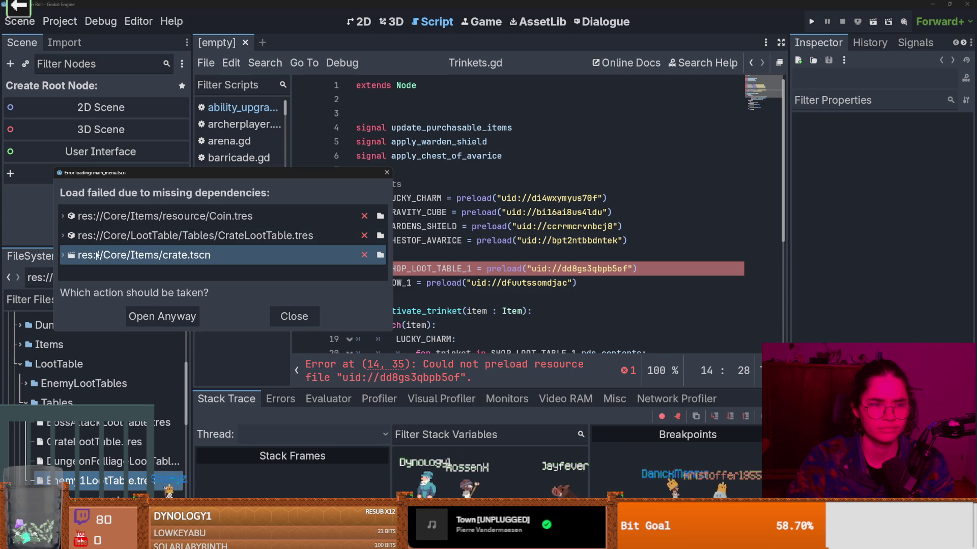
{"action": "left_click", "coordinate": [63, 256]}
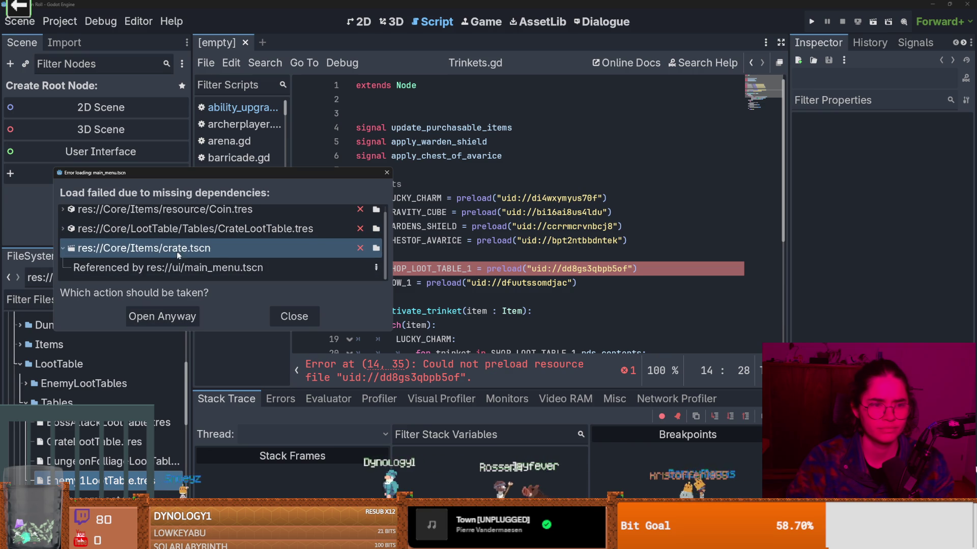
{"action": "double_click", "coordinate": [249, 267]}
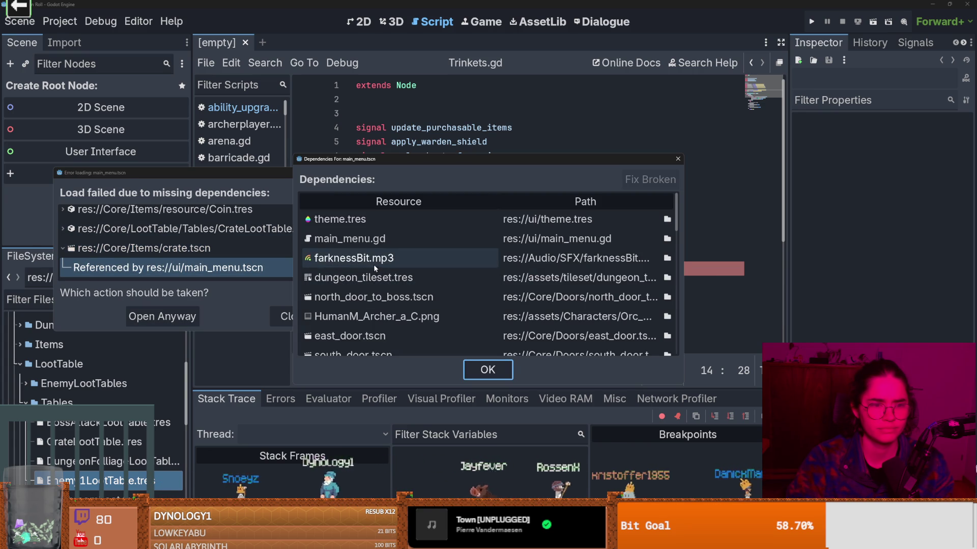
- Scroll through the main_menu.tscn dependency list, then close it
{"action": "scroll", "coordinate": [575, 264], "scroll_direction": "down", "scroll_amount": 4}
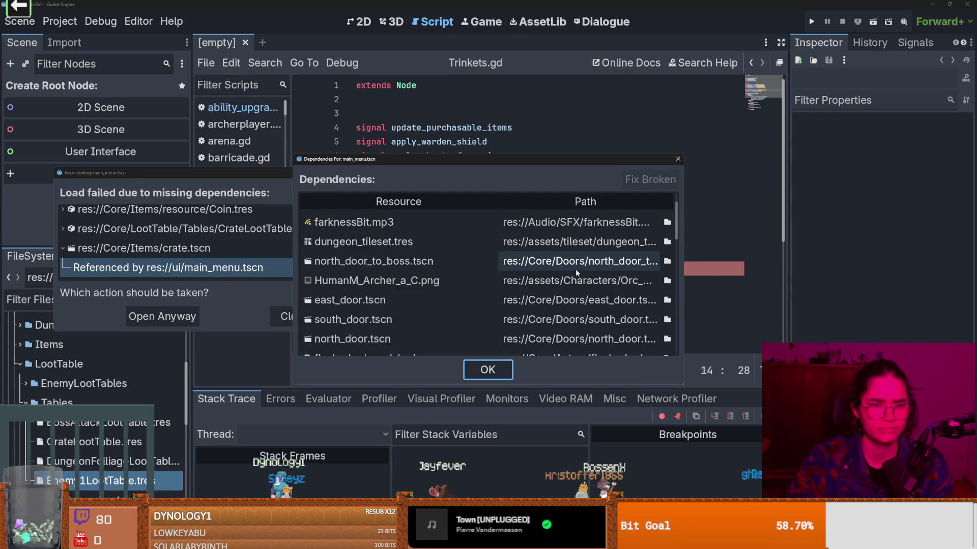
{"action": "scroll", "coordinate": [576, 273], "scroll_direction": "down", "scroll_amount": 8}
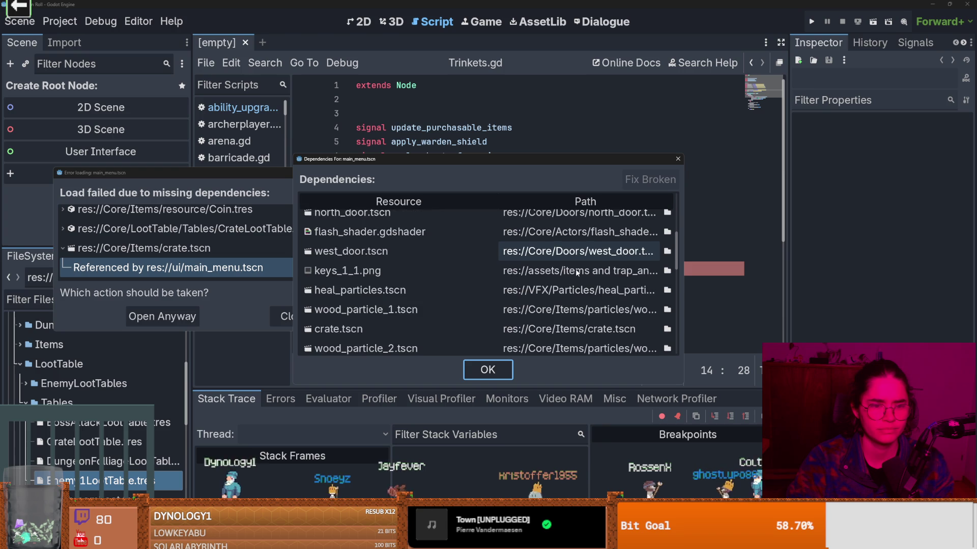
{"action": "scroll", "coordinate": [576, 273], "scroll_direction": "down", "scroll_amount": 1}
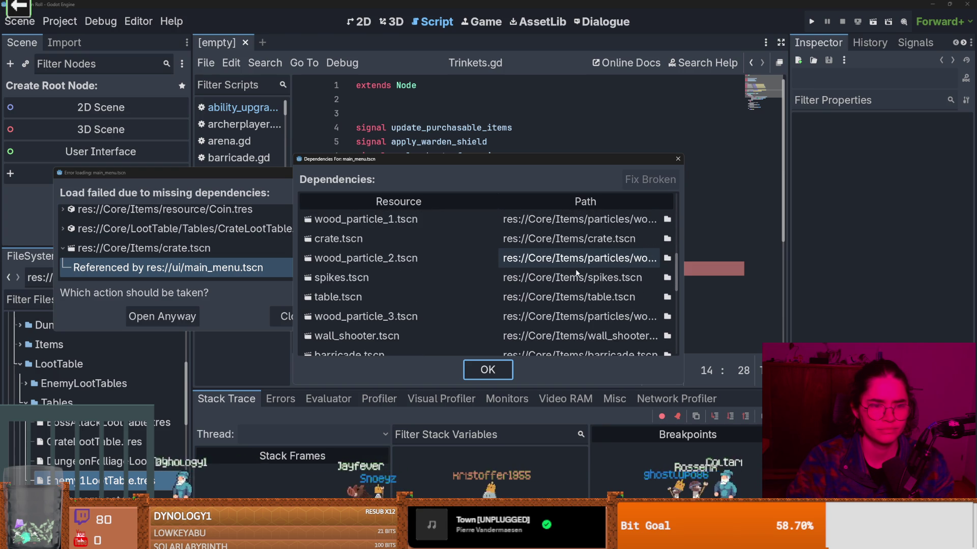
{"action": "scroll", "coordinate": [577, 273], "scroll_direction": "down", "scroll_amount": 3}
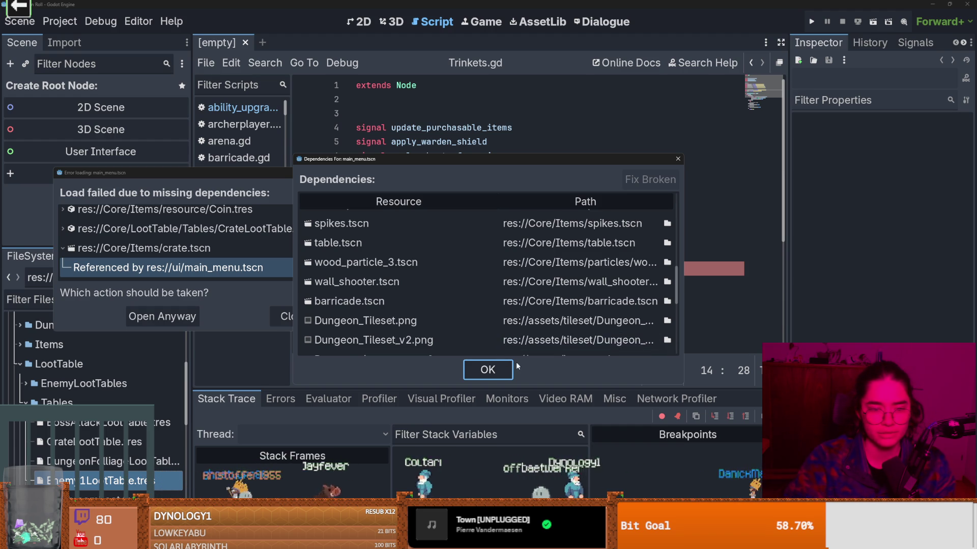
{"action": "scroll", "coordinate": [483, 304], "scroll_direction": "down", "scroll_amount": 5}
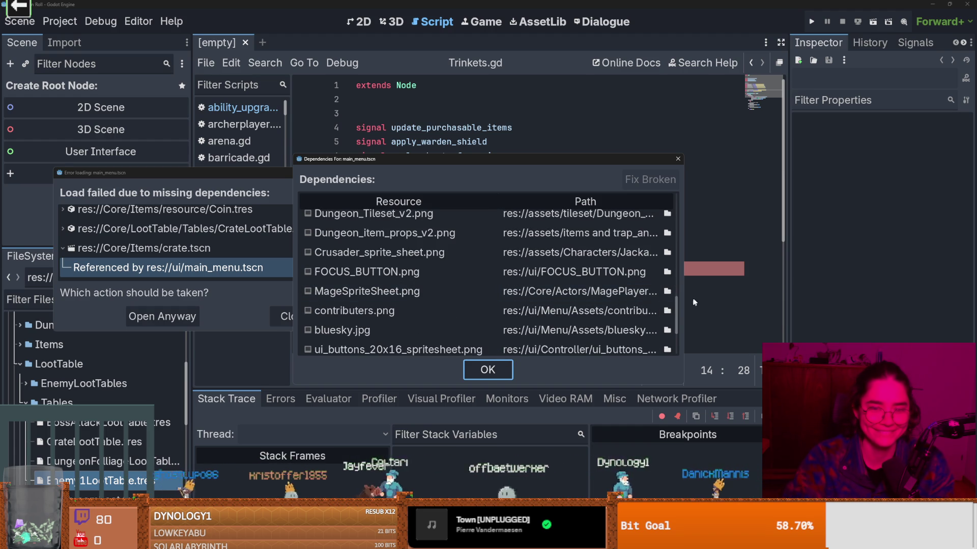
{"action": "mouse_move", "coordinate": [677, 307]}
{"action": "left_mouse_down"}
{"action": "mouse_move", "coordinate": [677, 337]}
{"action": "mouse_move", "coordinate": [677, 202]}
{"action": "left_mouse_up"}
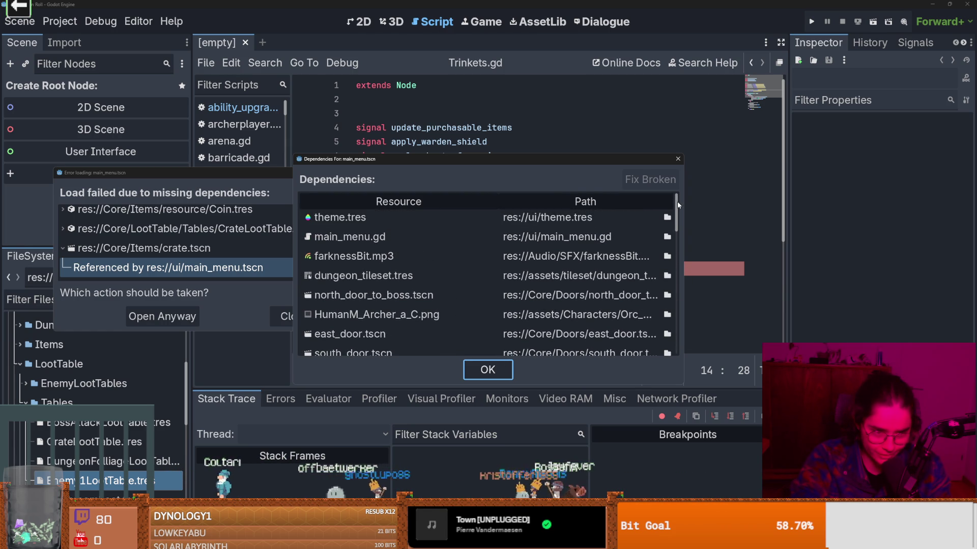
{"action": "left_click", "coordinate": [571, 235]}
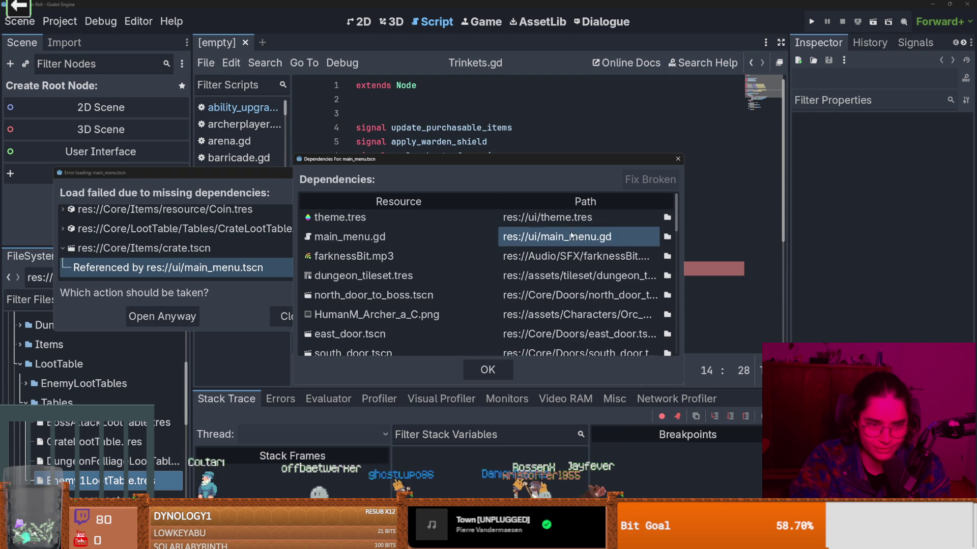
{"action": "left_click", "coordinate": [677, 159]}
- Reselect crate.tscn, then close the warning without opening main_menu.tscn
{"action": "left_click", "coordinate": [369, 253]}
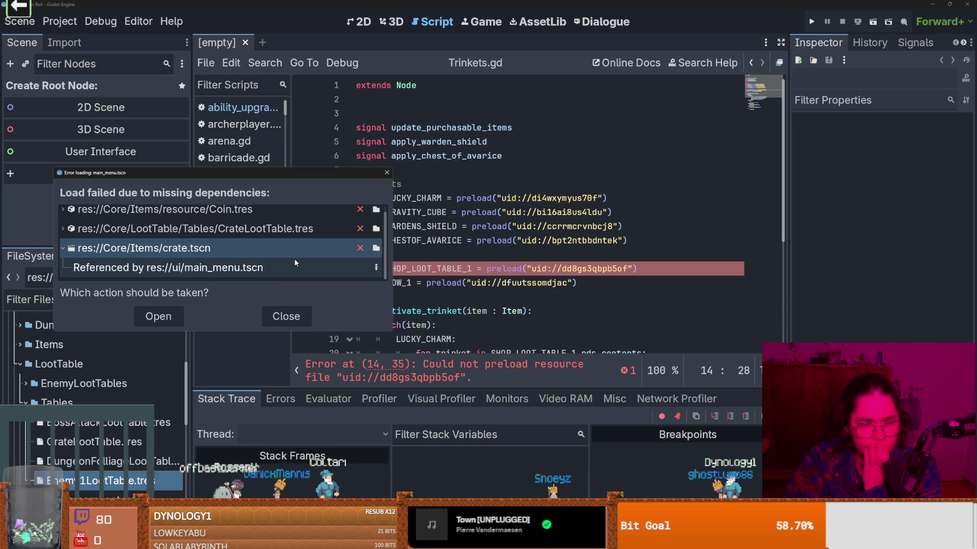
{"action": "scroll", "coordinate": [279, 246], "scroll_direction": "up", "scroll_amount": 1}
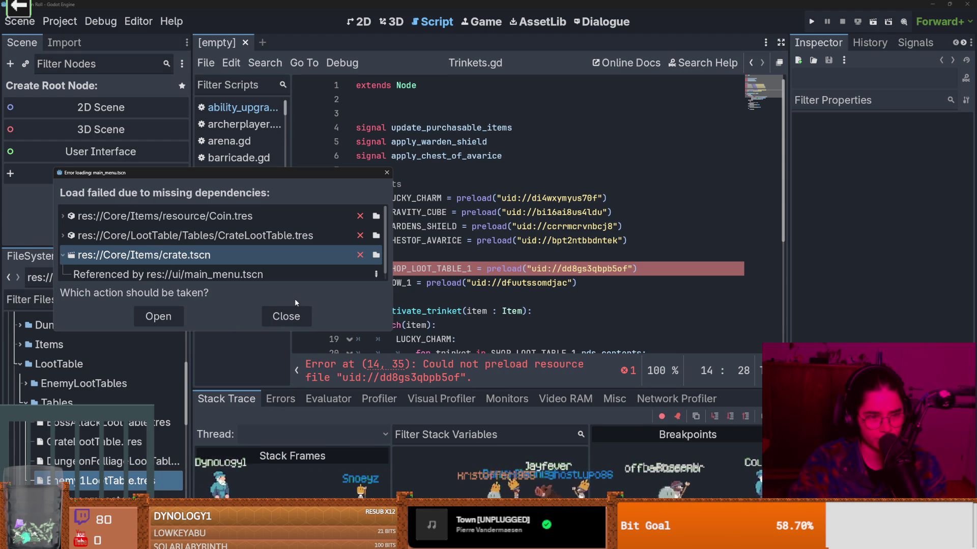
{"action": "left_click", "coordinate": [388, 173]}
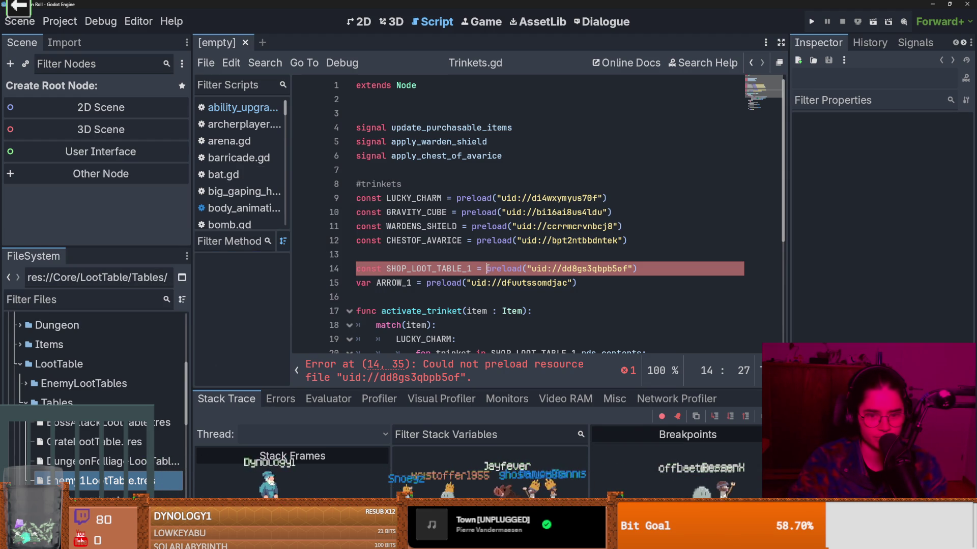
- Look over the ARROW preload and match lines in Trinkets.gd, then bring GitHub Desktop forward
{"action": "left_click", "coordinate": [507, 299]}
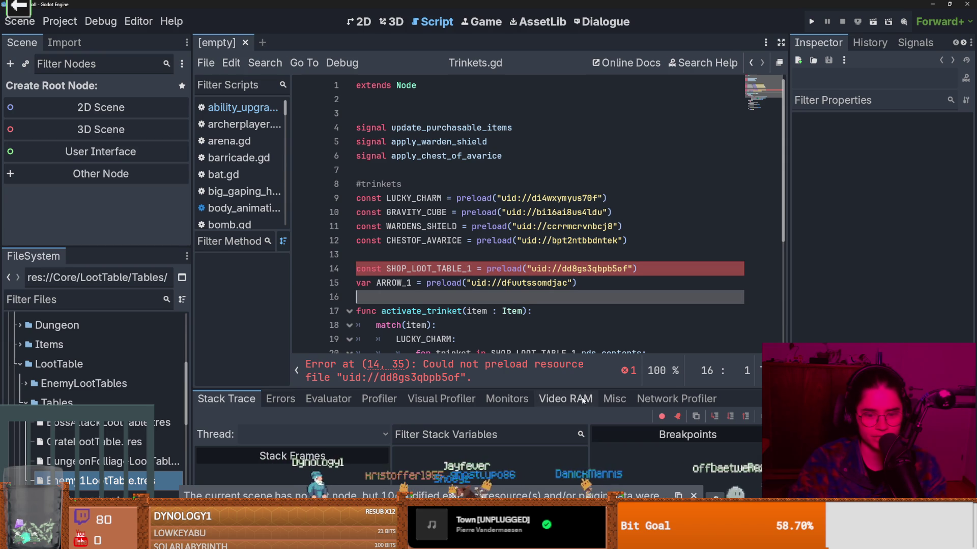
{"action": "left_click", "coordinate": [518, 286]}
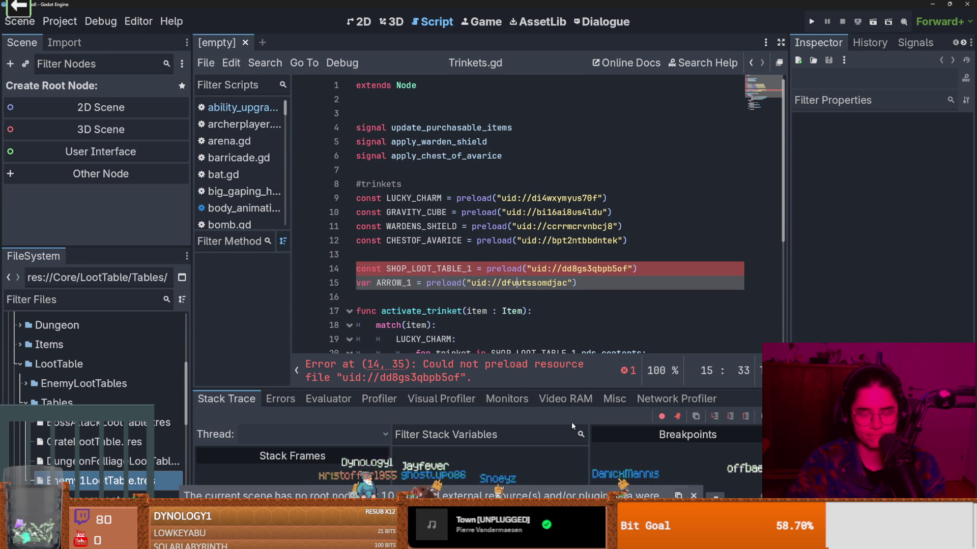
{"action": "left_click", "coordinate": [520, 326]}
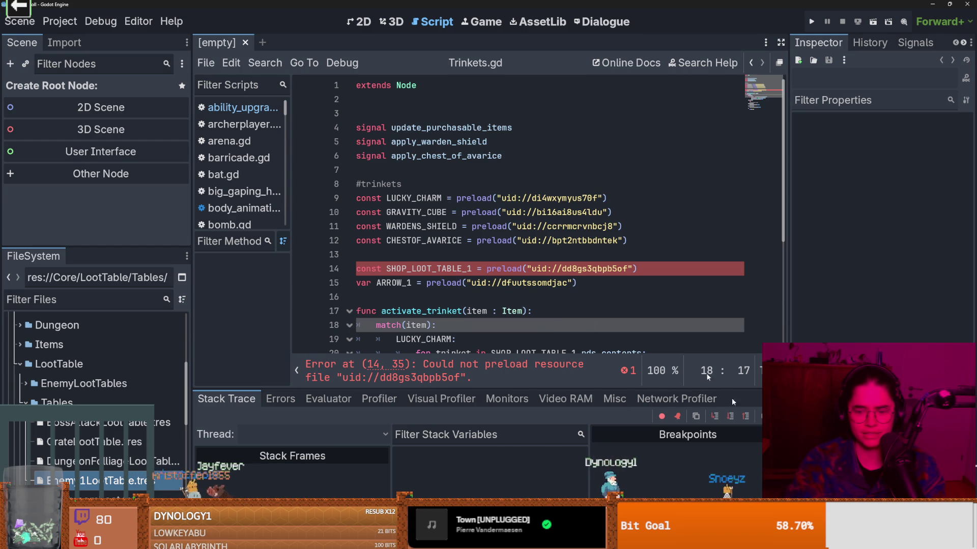
{"action": "double_click", "coordinate": [564, 4]}
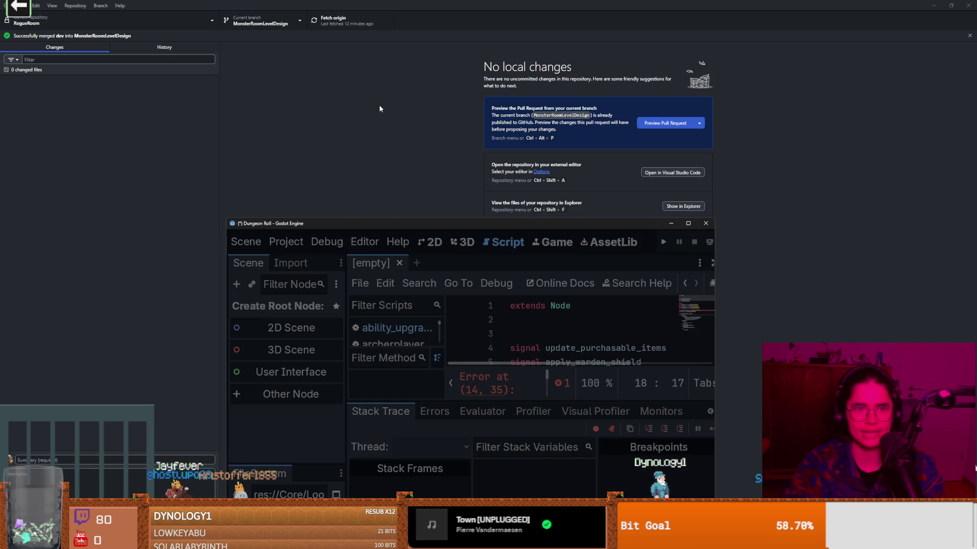
{"action": "left_click", "coordinate": [528, 33]}
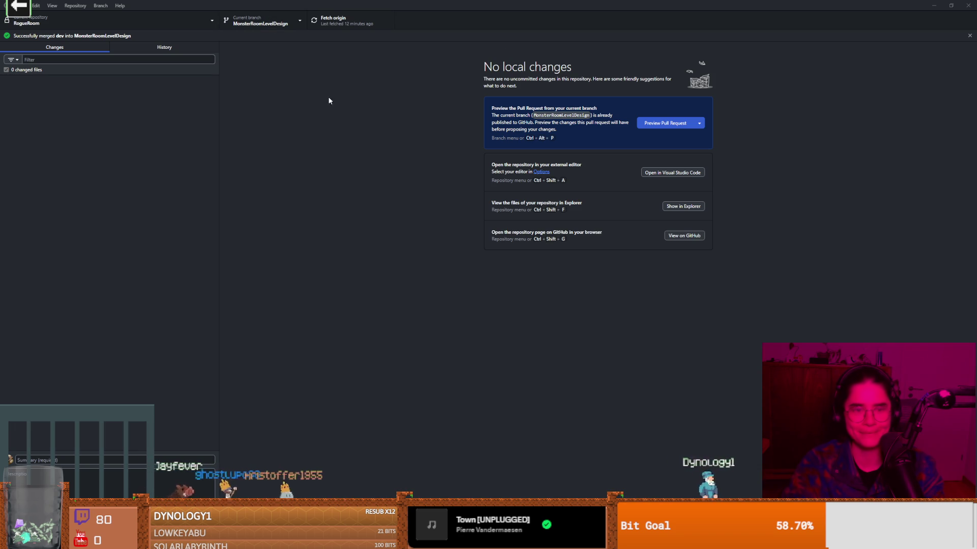
- Check out the dev branch from the Current branch list in RogueRoom
{"action": "left_click", "coordinate": [242, 25]}
{"action": "left_click", "coordinate": [244, 108]}
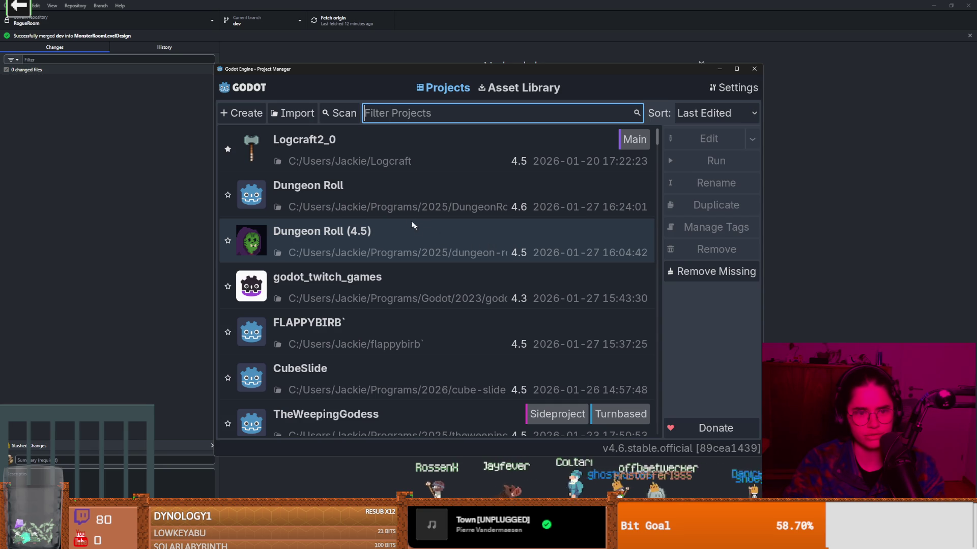
- Open Dungeon Roll from the Project Manager, then return to GitHub Desktop once it loads
{"action": "double_click", "coordinate": [415, 199]}
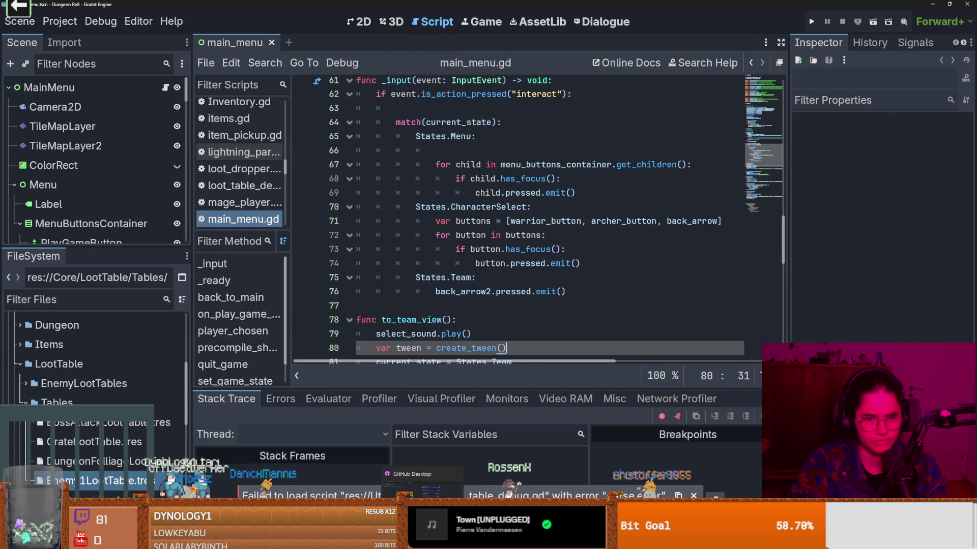
{"action": "left_click", "coordinate": [422, 486]}
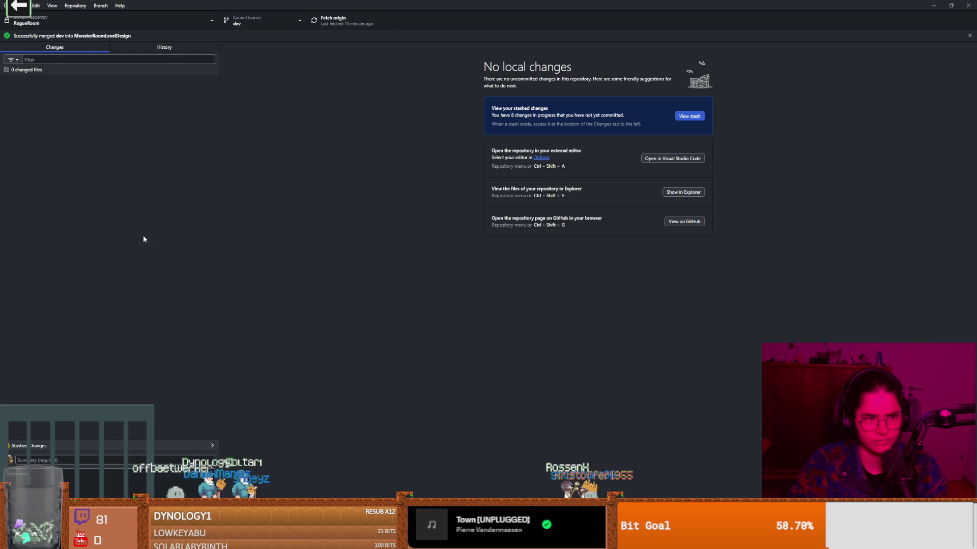
- Test-run the dev build through Play Game and Crusader selection, stop it, and return to GitHub Desktop
{"action": "key", "text": "alt+Tab"}
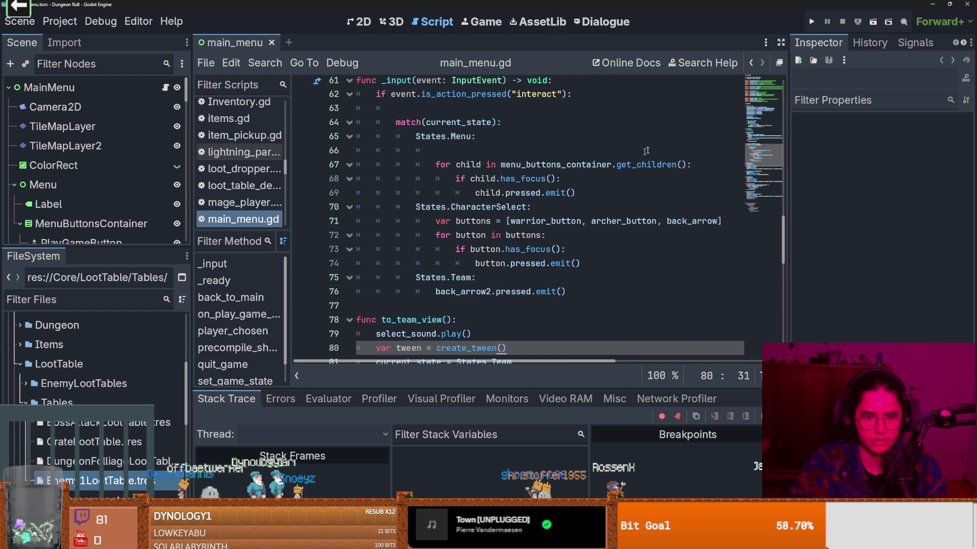
{"action": "key", "text": "ctrl+s"}
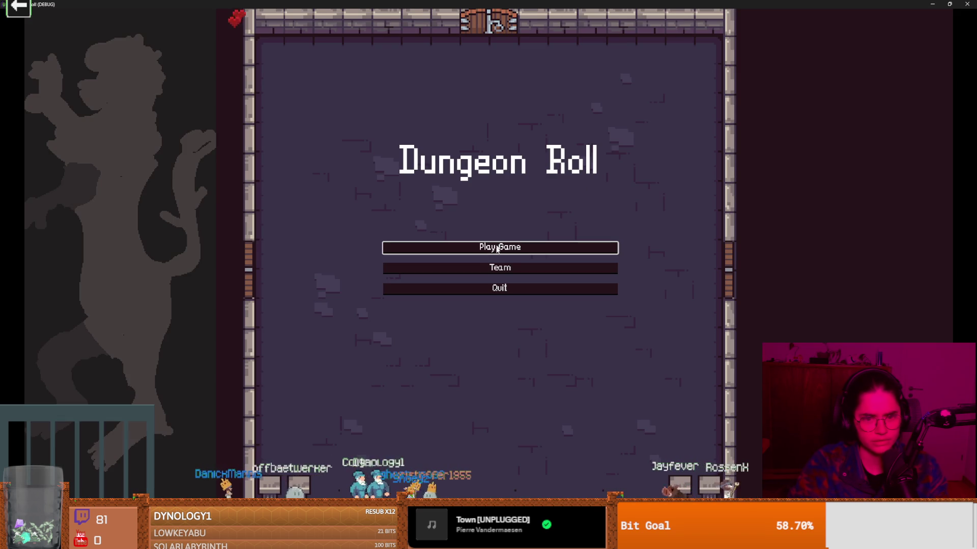
{"action": "left_click", "coordinate": [497, 249]}
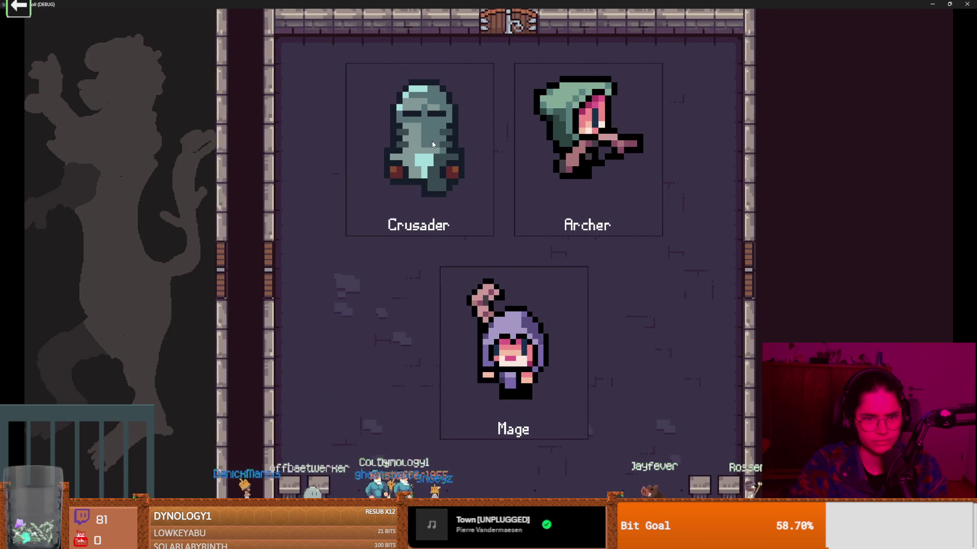
{"action": "left_click", "coordinate": [468, 132]}
{"action": "double_click", "coordinate": [469, 3]}
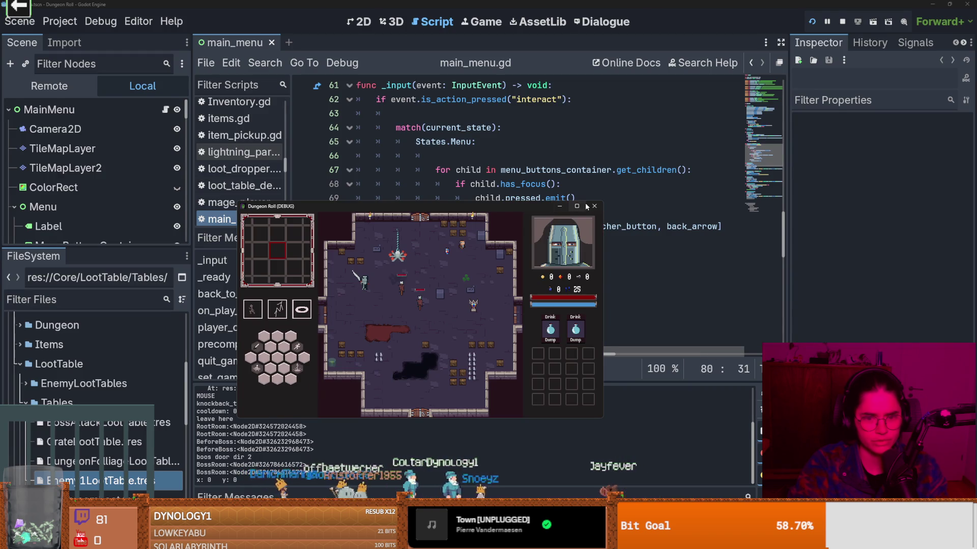
{"action": "key", "text": "F8"}
{"action": "key", "text": "ctrl+s"}
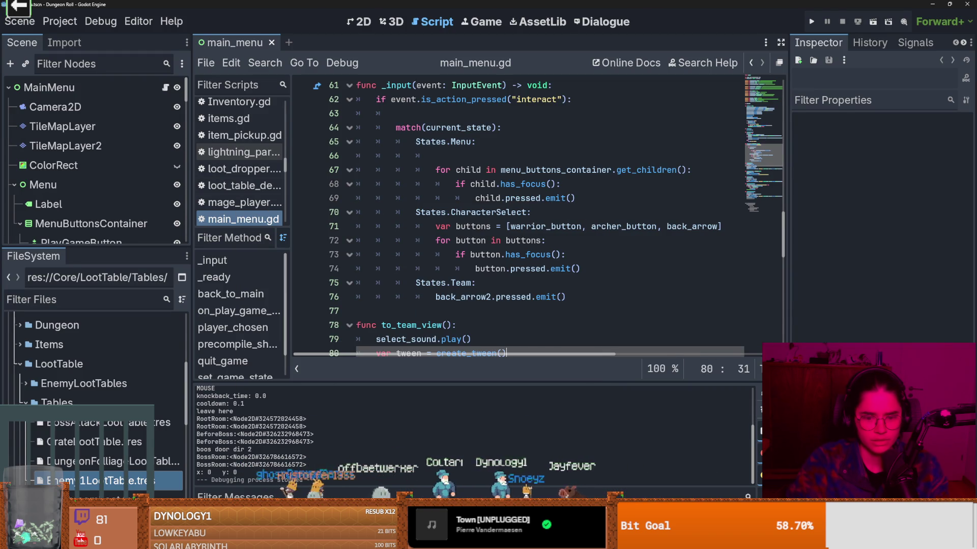
{"action": "key", "text": "alt+Tab"}
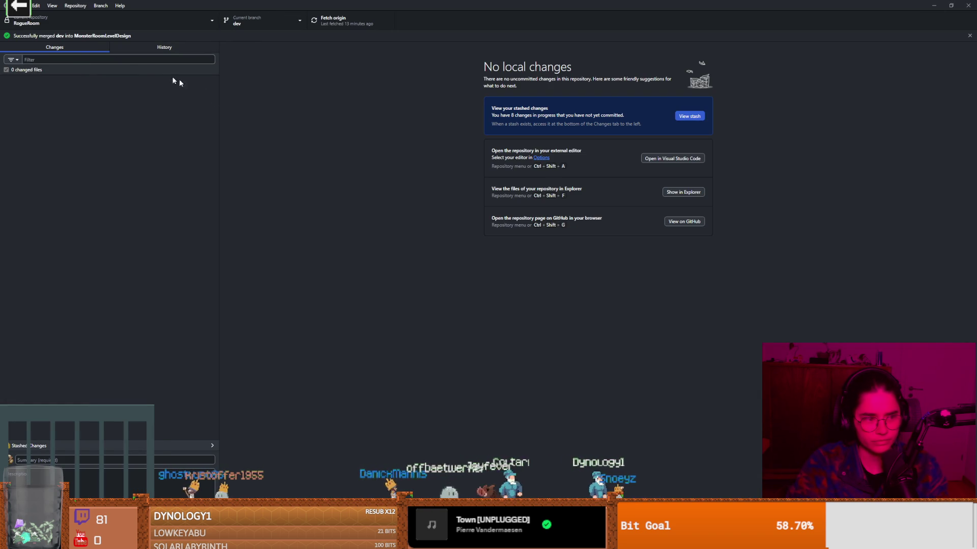
- Resize the GitHub Desktop window and cancel an accidental new-branch dialog
{"action": "mouse_move", "coordinate": [303, 7]}
{"action": "left_mouse_down"}
{"action": "mouse_move", "coordinate": [322, 91]}
{"action": "mouse_move", "coordinate": [322, 168]}
{"action": "left_mouse_up"}
{"action": "double_click", "coordinate": [323, 169]}
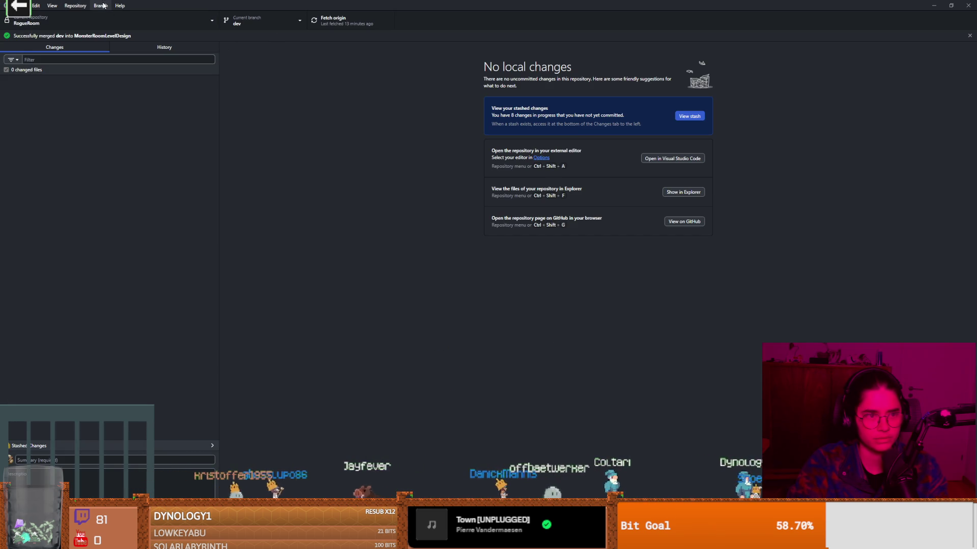
{"action": "left_click", "coordinate": [105, 6]}
{"action": "left_click", "coordinate": [109, 17]}
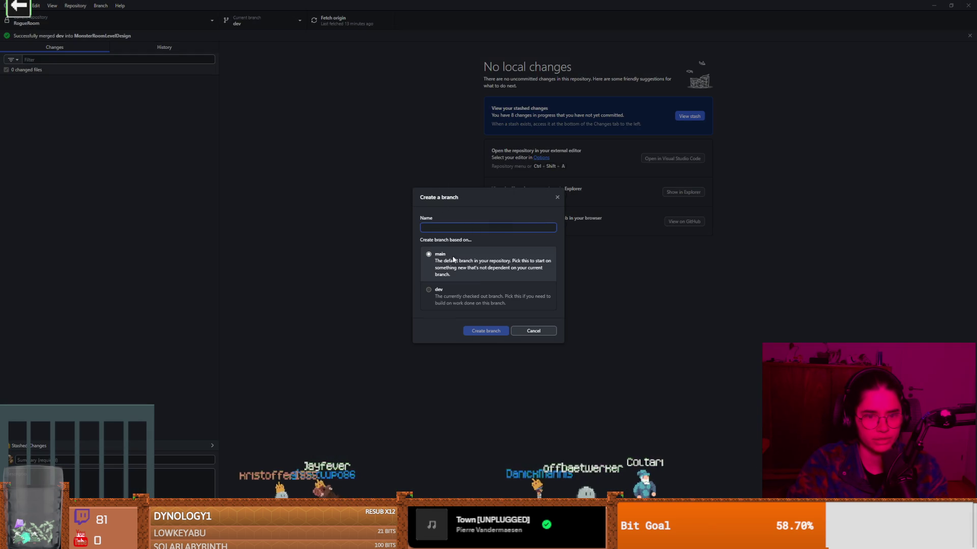
{"action": "left_click", "coordinate": [557, 196]}
- Tidy the desktop: minimize the Dungeon Roll editor and close the code editor
{"action": "key", "text": "super+Down"}
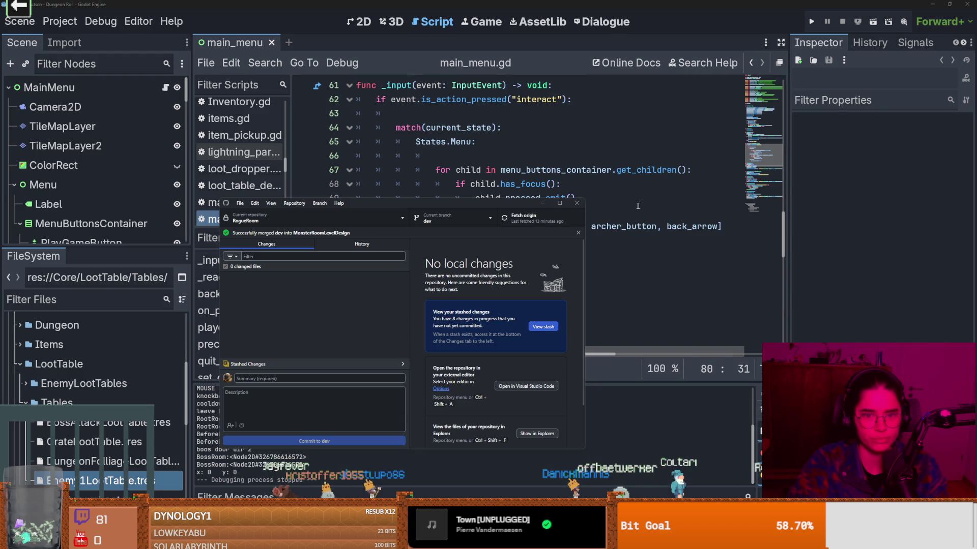
{"action": "left_click", "coordinate": [577, 203]}
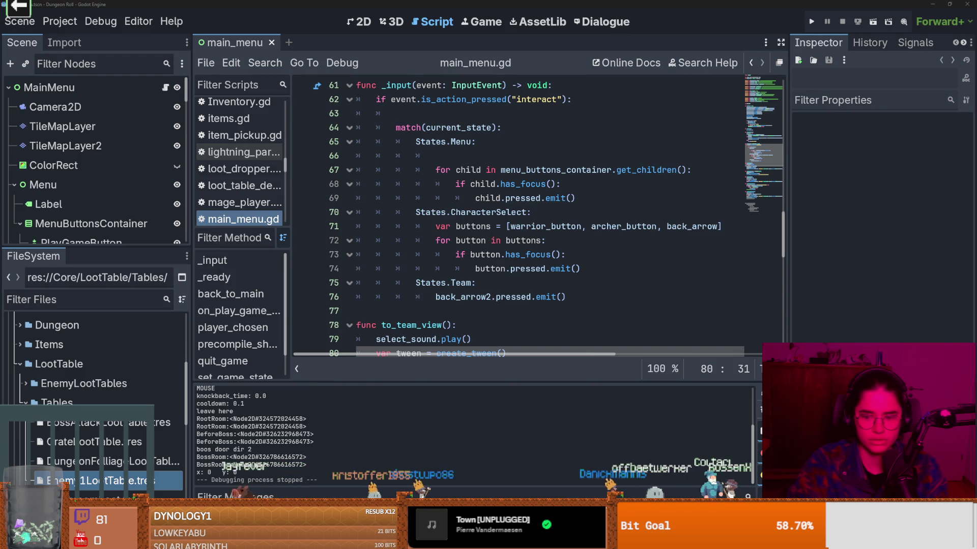
{"action": "key", "text": "super+Down"}
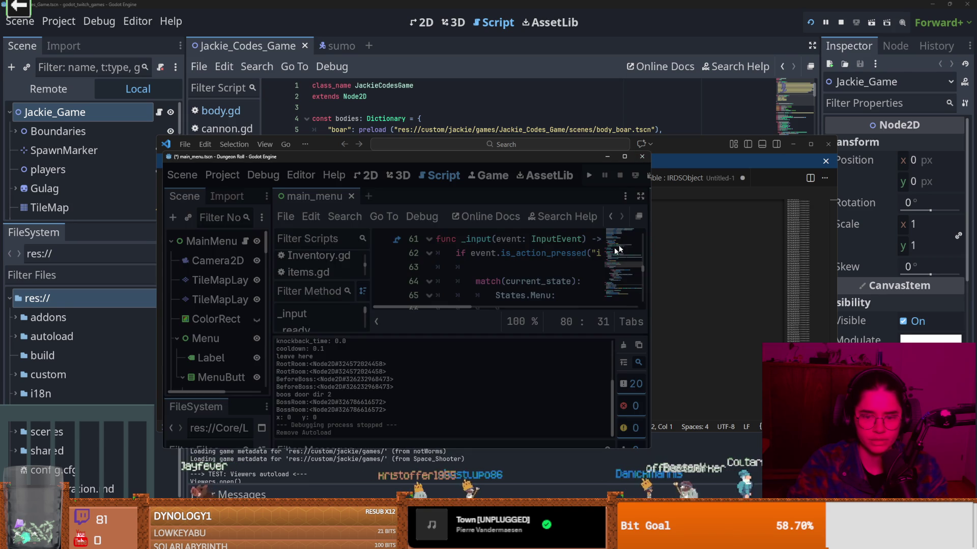
{"action": "key", "text": "super+Down"}
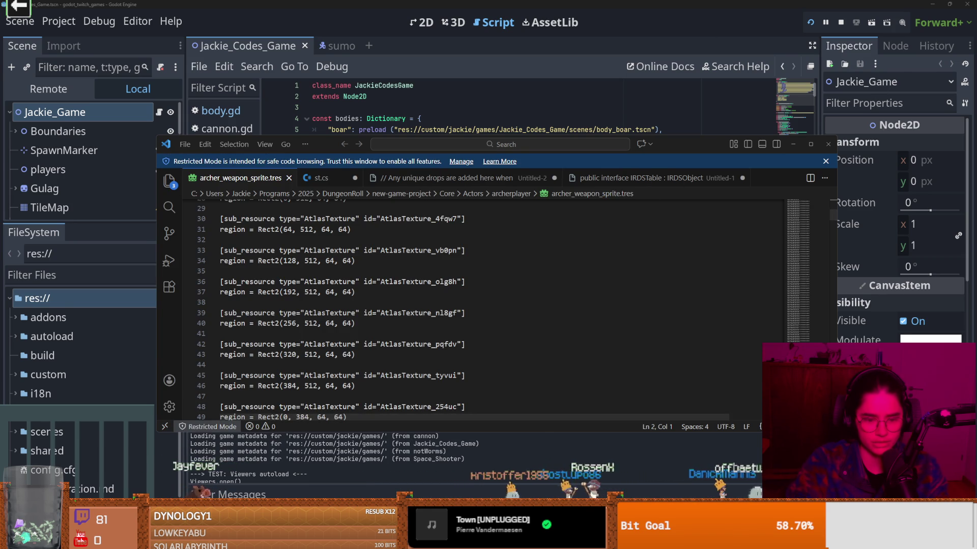
{"action": "key", "text": "alt+Tab"}
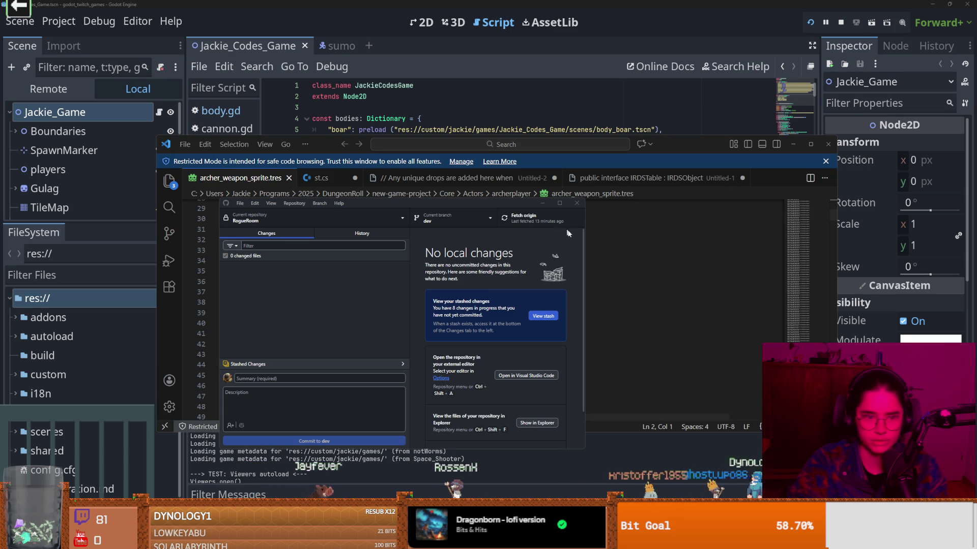
{"action": "left_click", "coordinate": [406, 269]}
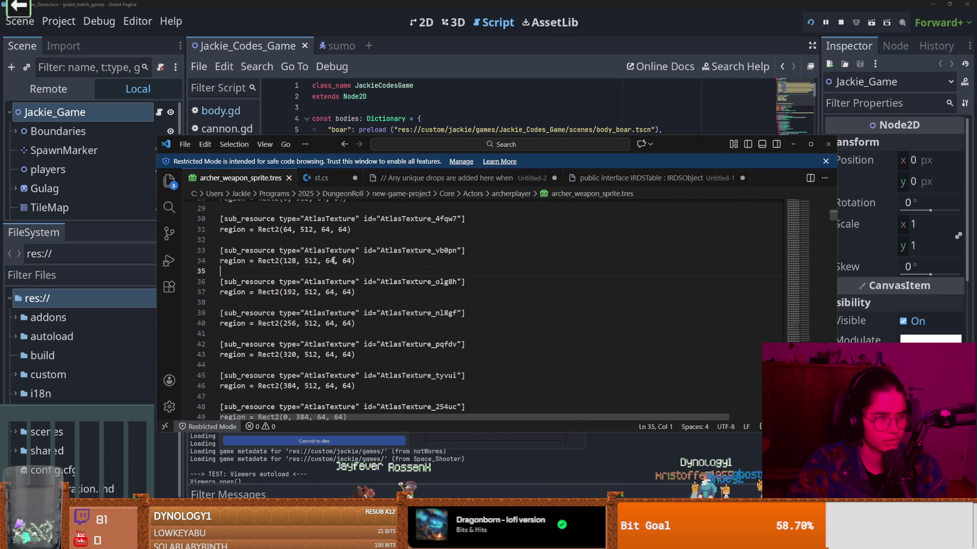
{"action": "left_click", "coordinate": [828, 143]}
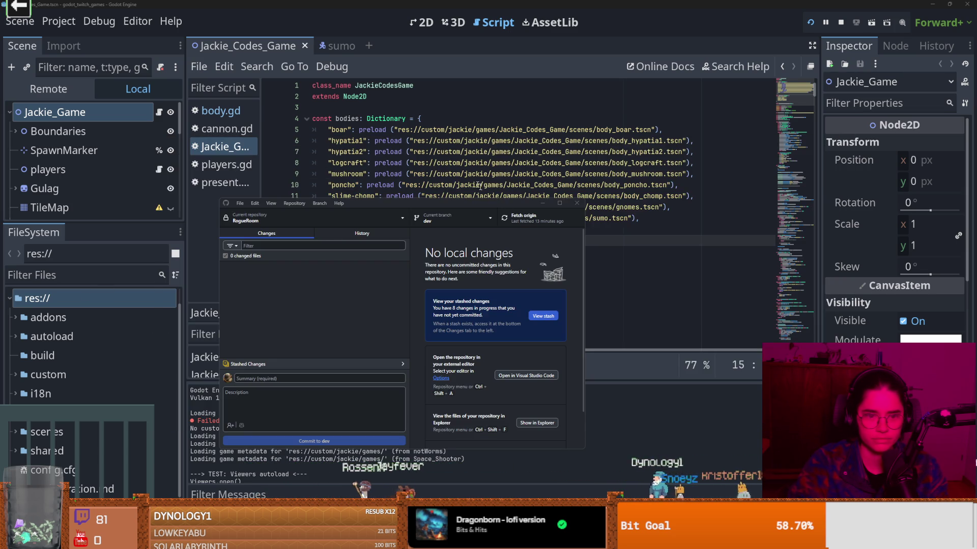
{"action": "left_click", "coordinate": [594, 200]}
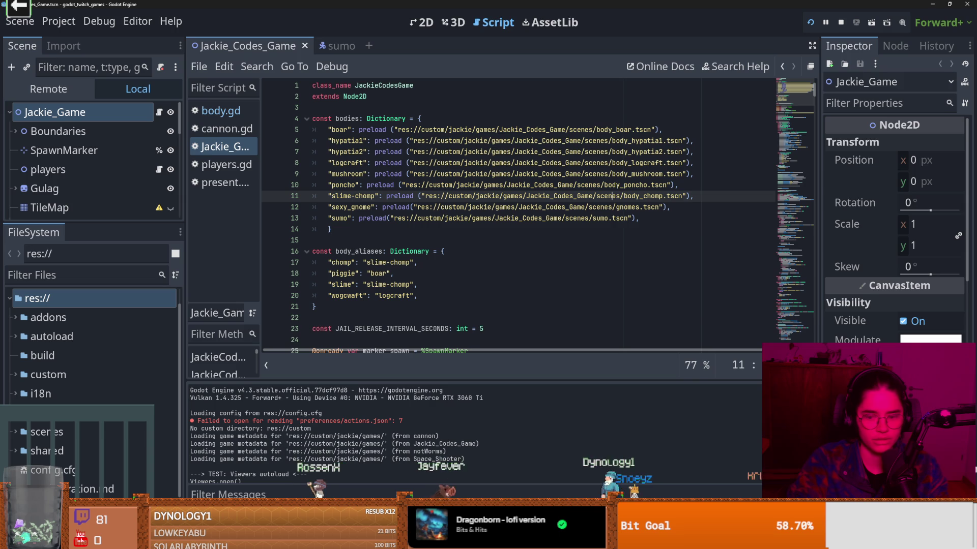
{"action": "key", "text": "alt+Tab"}
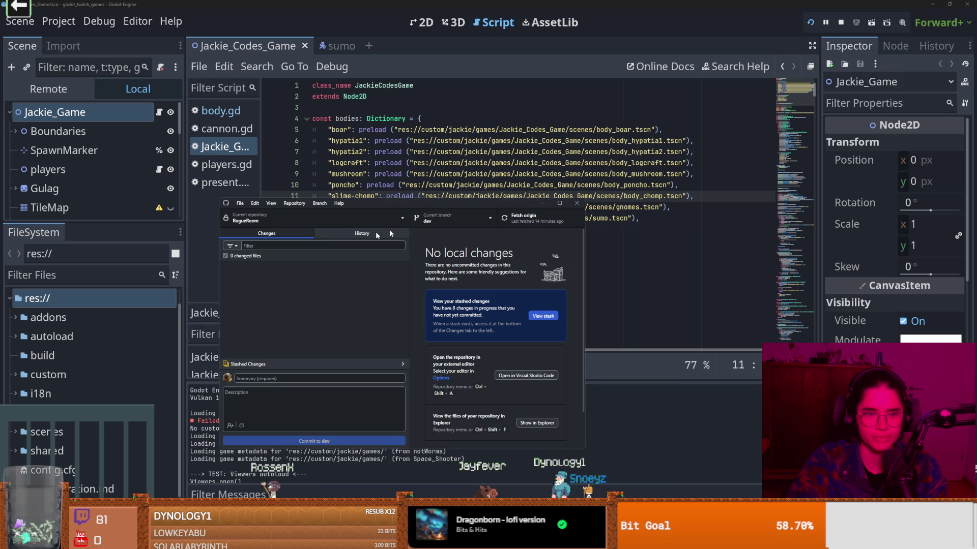
- Check out main and open the Merge into current branch picker
{"action": "left_click", "coordinate": [442, 219]}
{"action": "left_click", "coordinate": [427, 273]}
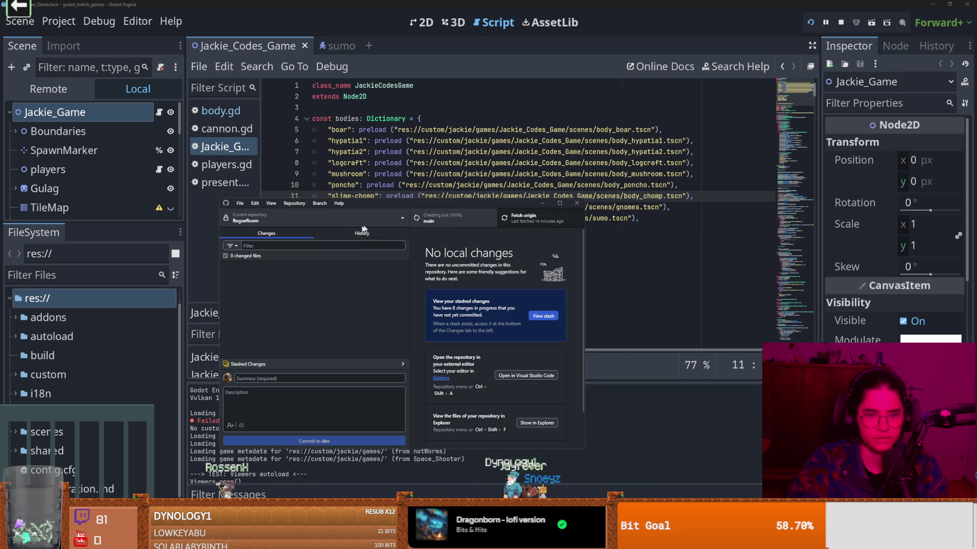
{"action": "left_click", "coordinate": [319, 203]}
{"action": "left_click", "coordinate": [355, 308]}
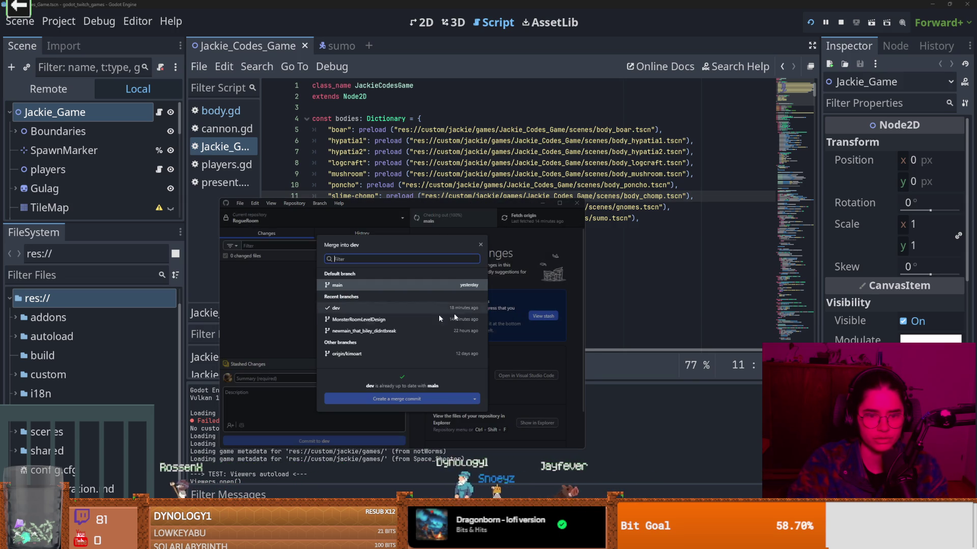
- Back out of a mistaken main selection in the merge dialog and close the branch list
{"action": "left_click", "coordinate": [379, 292]}
{"action": "left_click", "coordinate": [479, 252]}
{"action": "left_click", "coordinate": [436, 222]}
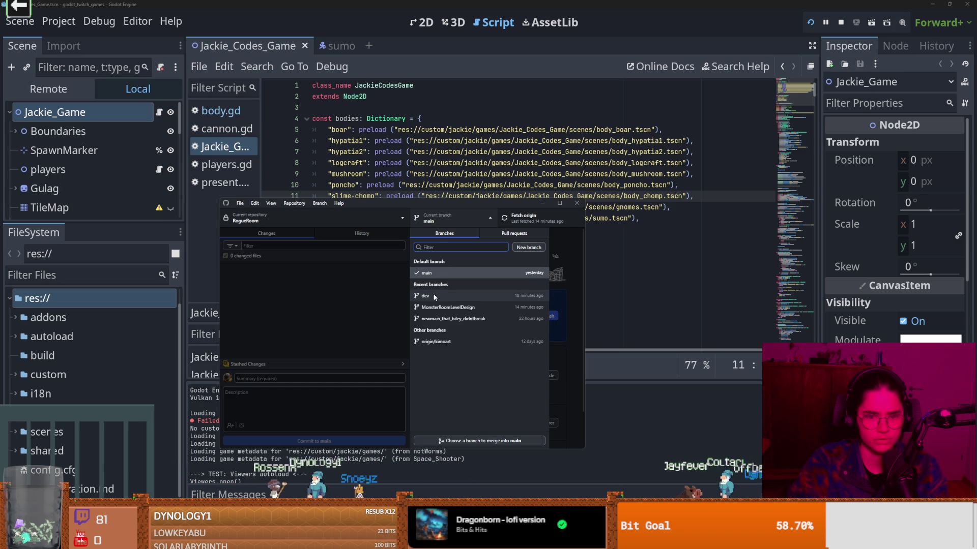
{"action": "left_click", "coordinate": [452, 274]}
- Merge dev's 7 commits into main with a merge commit, then close GitHub Desktop
{"action": "left_click", "coordinate": [320, 202]}
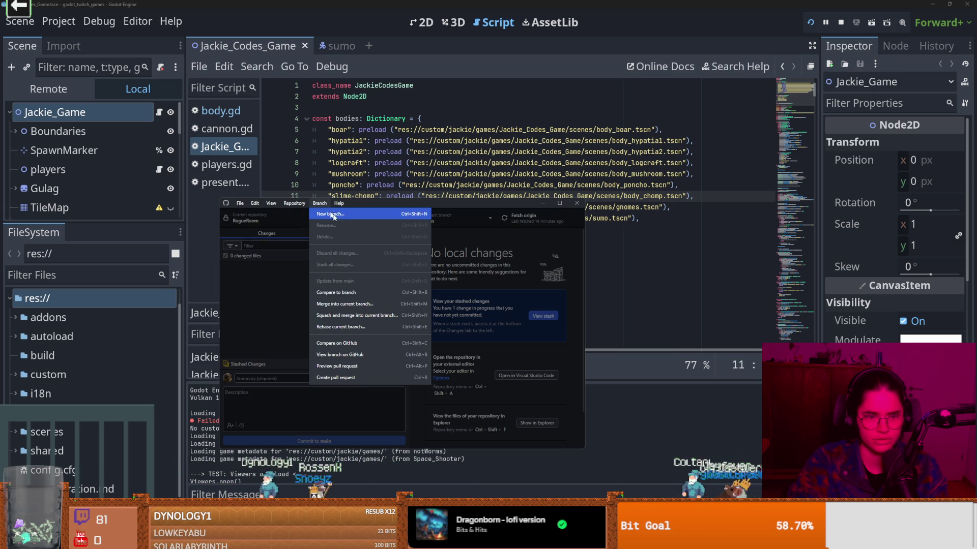
{"action": "left_click", "coordinate": [343, 304]}
{"action": "left_click", "coordinate": [356, 308]}
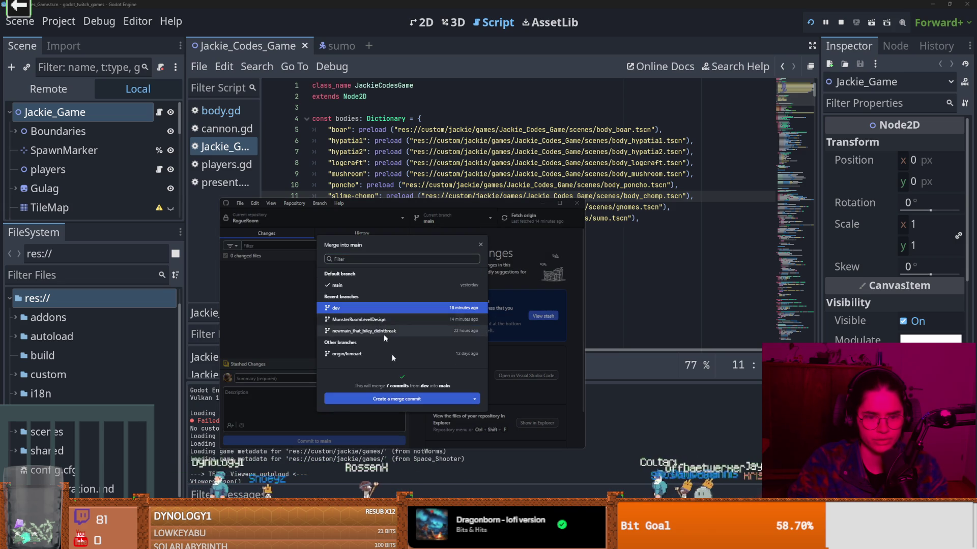
{"action": "left_click", "coordinate": [402, 399]}
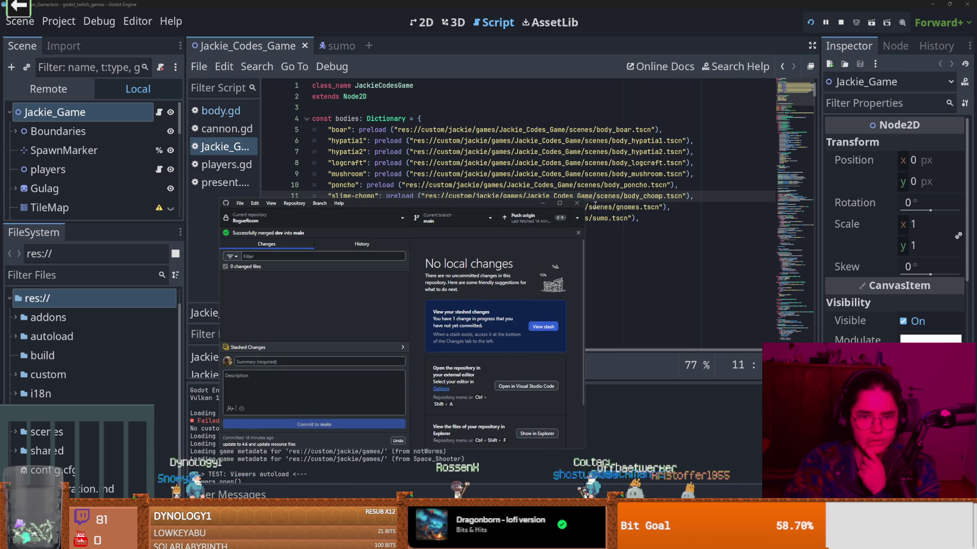
{"action": "left_click", "coordinate": [578, 204]}
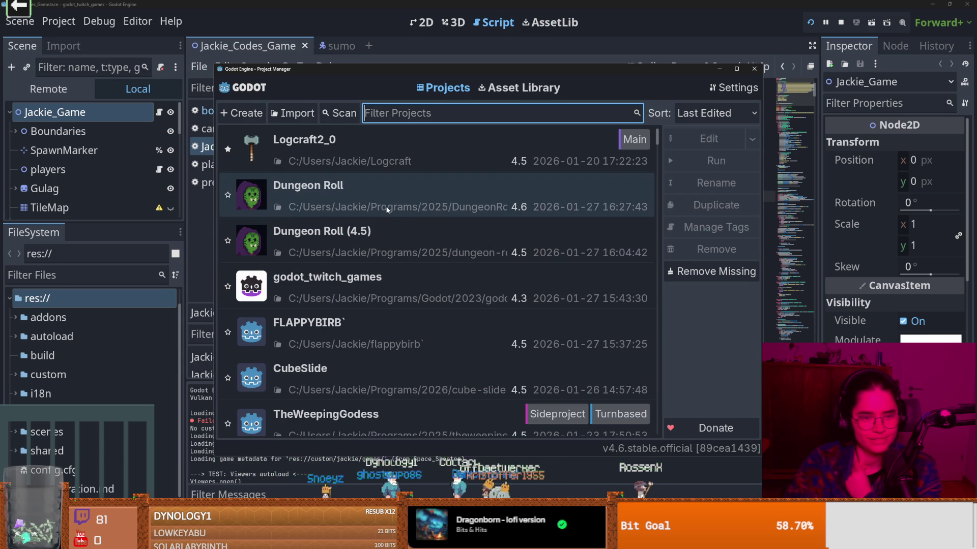
- Open Dungeon Roll on main and test-run it through Crusader selection before stopping
{"action": "double_click", "coordinate": [461, 204]}
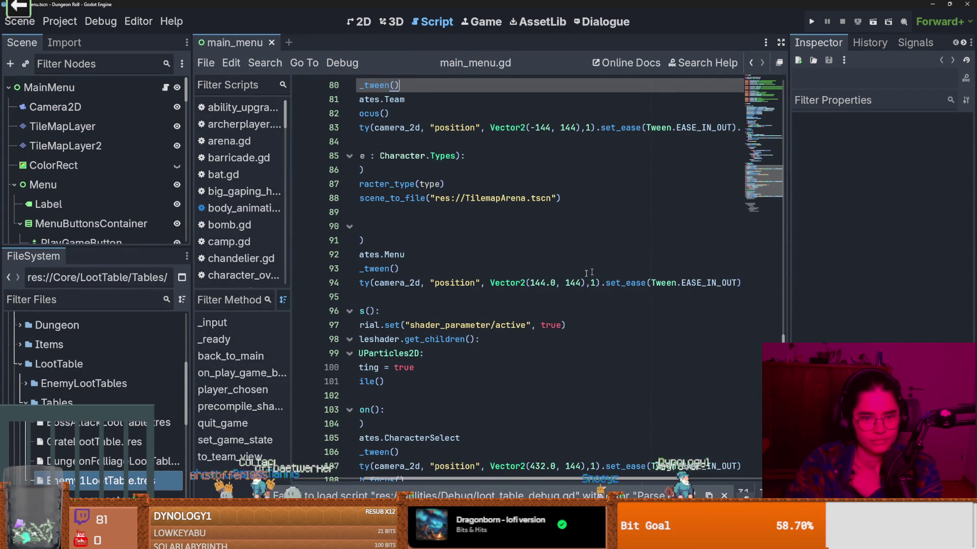
{"action": "left_click", "coordinate": [810, 21]}
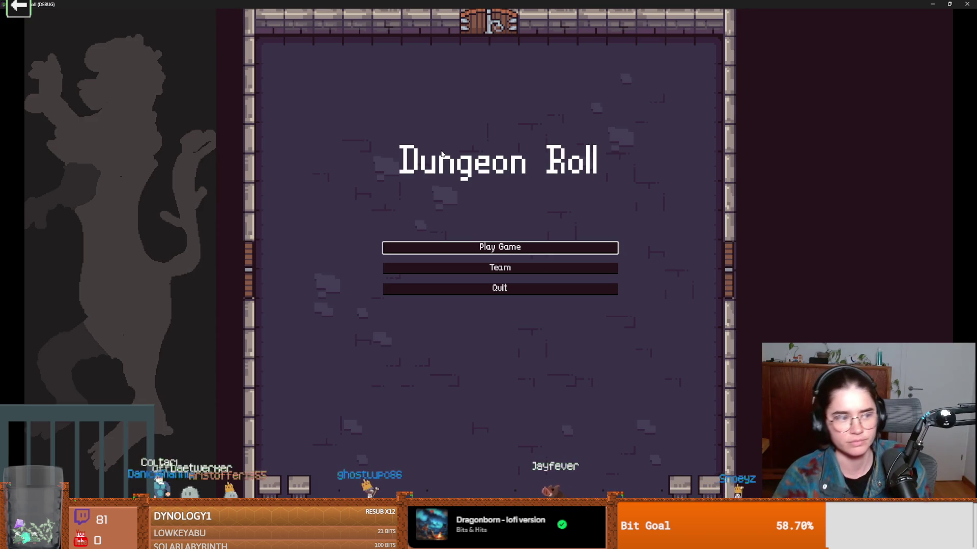
{"action": "left_click", "coordinate": [460, 250]}
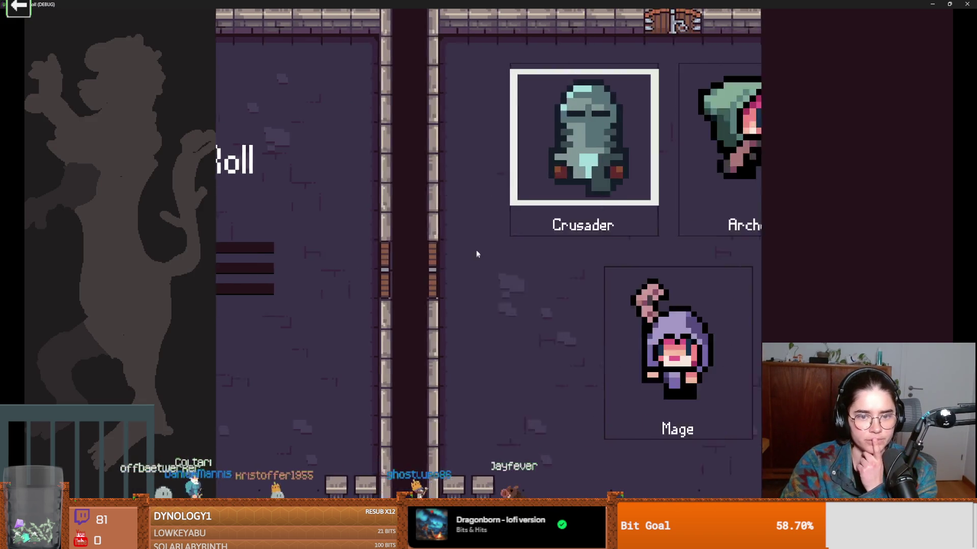
{"action": "left_click", "coordinate": [460, 219]}
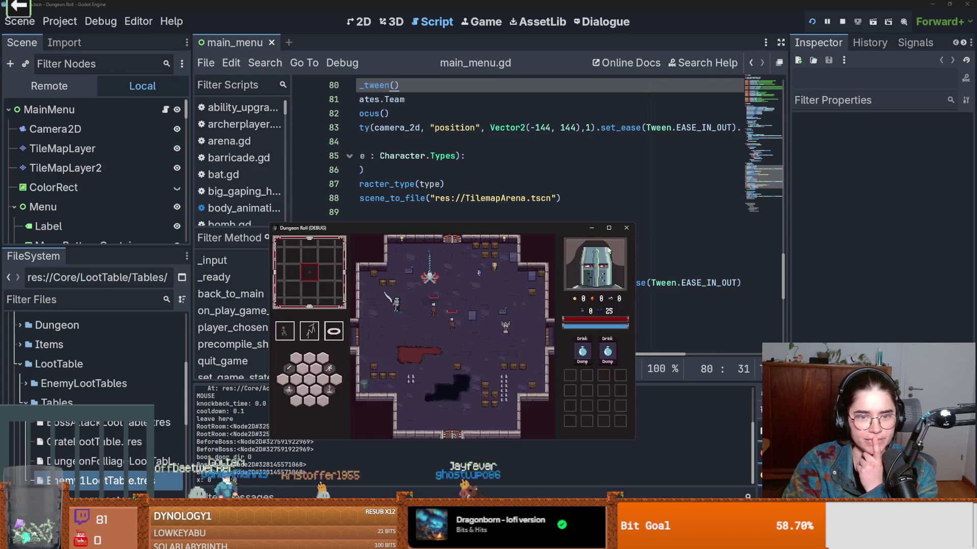
{"action": "left_click", "coordinate": [625, 228]}
- Save the current scene and shrink the Dungeon Roll editor into a floating window
{"action": "left_click", "coordinate": [599, 230]}
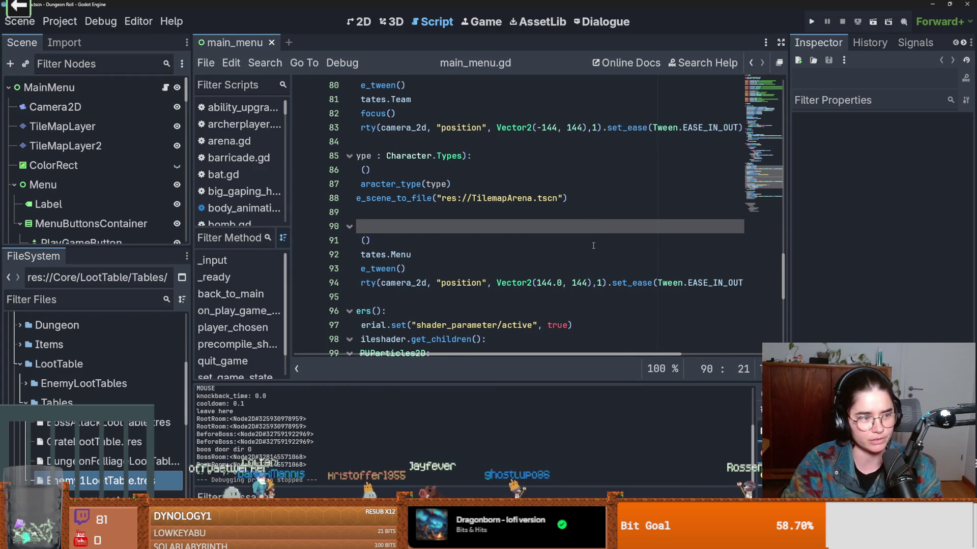
{"action": "scroll", "coordinate": [593, 246], "scroll_direction": "up", "scroll_amount": 1}
{"action": "key", "text": "ctrl+s"}
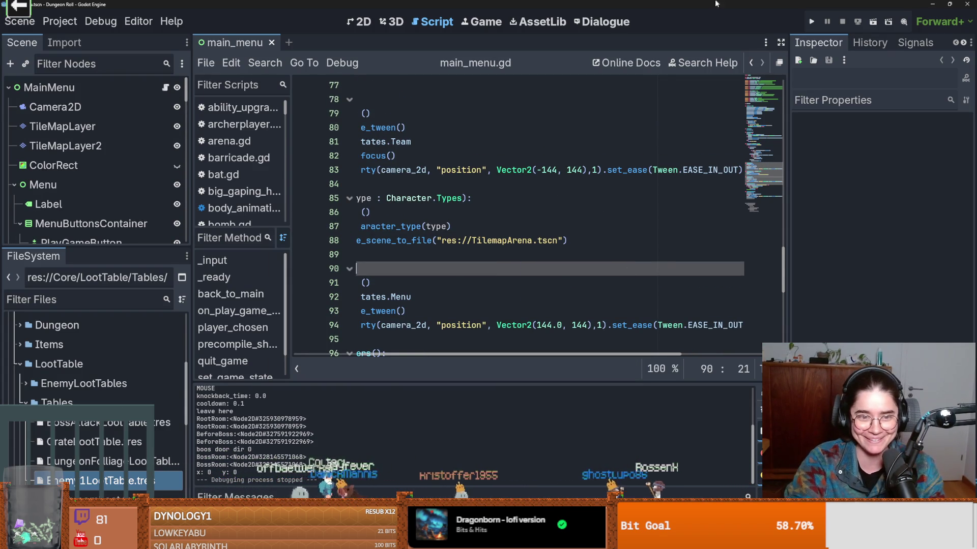
{"action": "left_click_drag", "start_coordinate": [699, 11], "coordinate": [705, 214]}
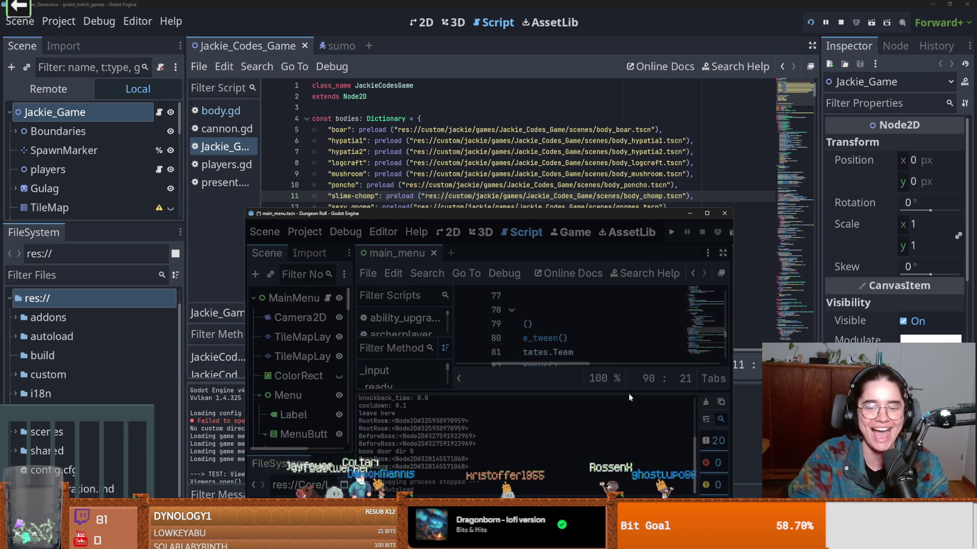
- Push main to origin, then check out the dev branch
{"action": "key", "text": "alt+Tab"}
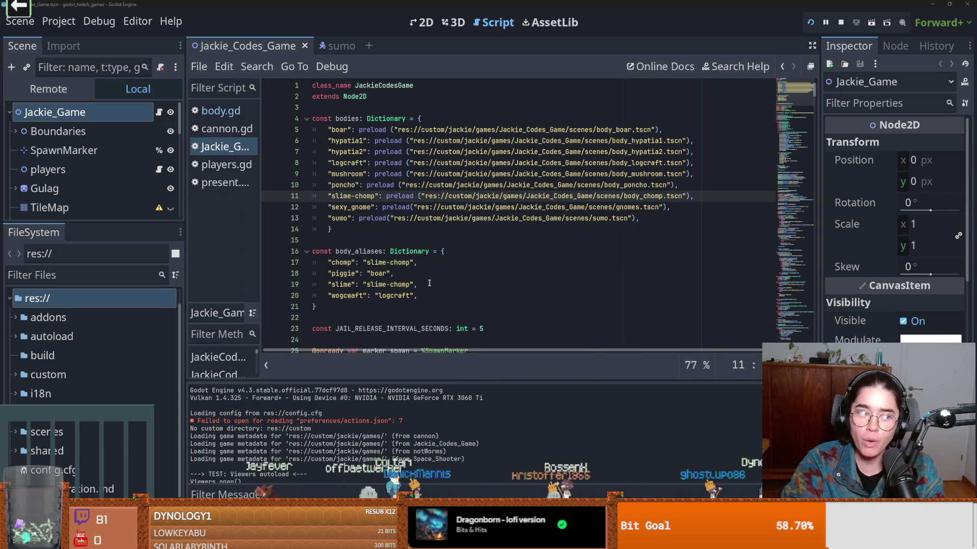
{"action": "key", "text": "alt+Tab"}
{"action": "double_click", "coordinate": [562, 201]}
{"action": "left_click", "coordinate": [341, 20]}
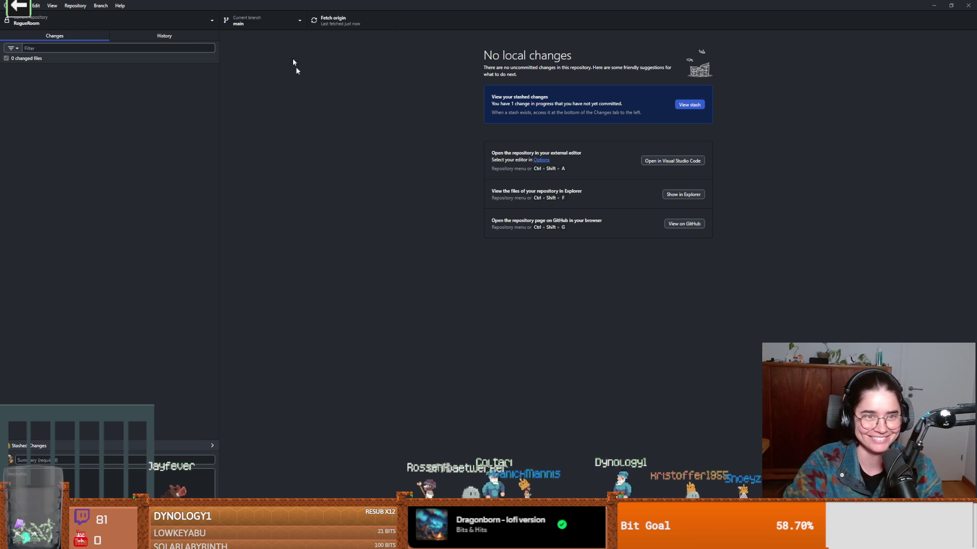
{"action": "left_click", "coordinate": [254, 25]}
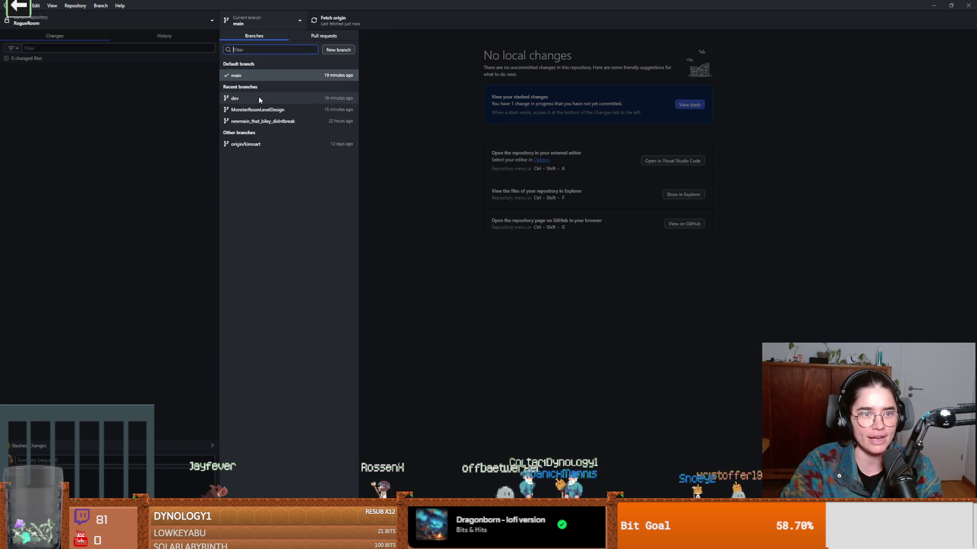
{"action": "left_click", "coordinate": [259, 98]}
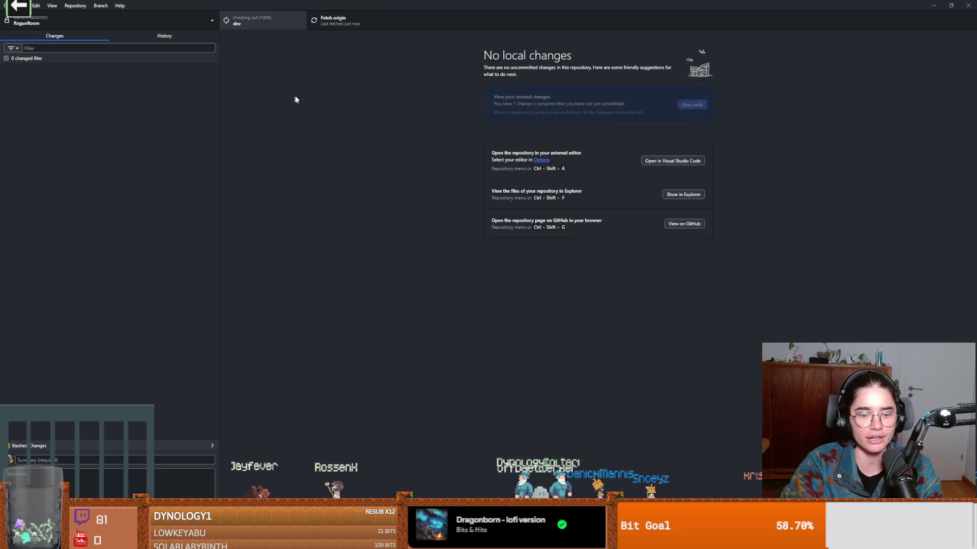
- Create a new LevelDesign branch based on dev
{"action": "left_click", "coordinate": [100, 6]}
{"action": "left_click", "coordinate": [112, 16]}
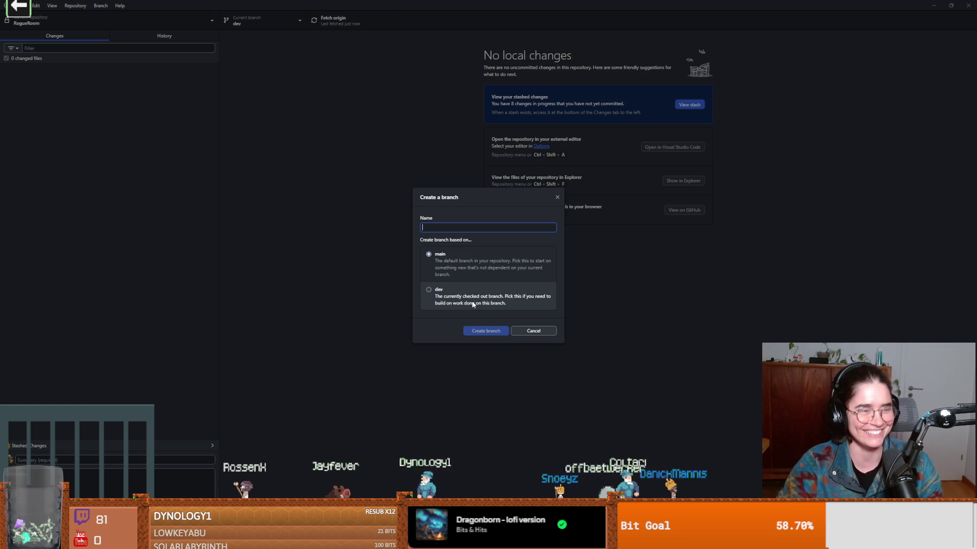
{"action": "left_click", "coordinate": [468, 228]}
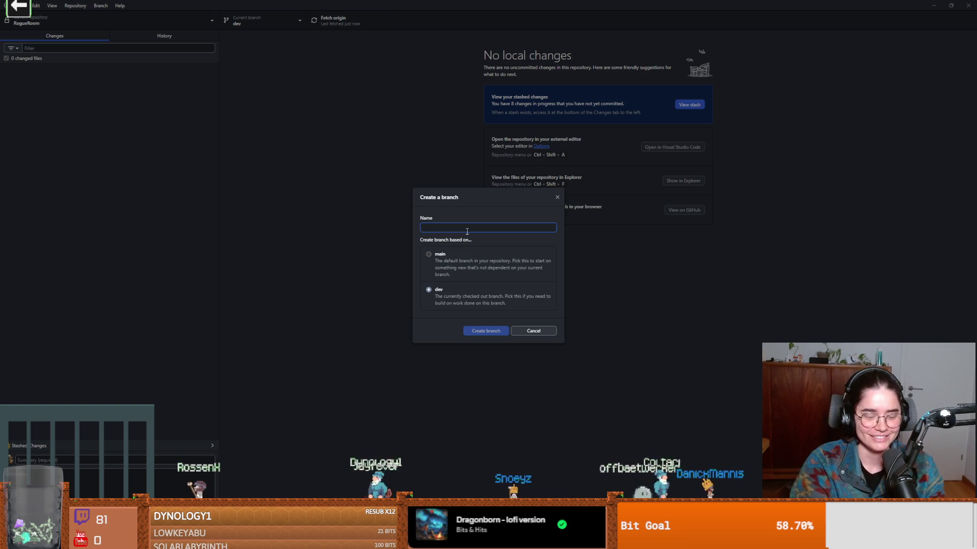
{"action": "type", "text": "LevelDesign"}
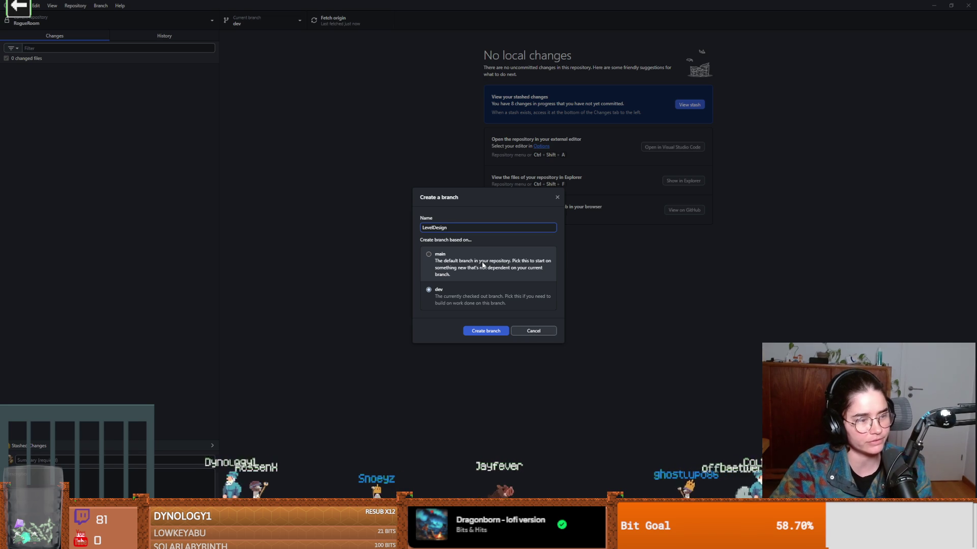
{"action": "left_click", "coordinate": [499, 331]}
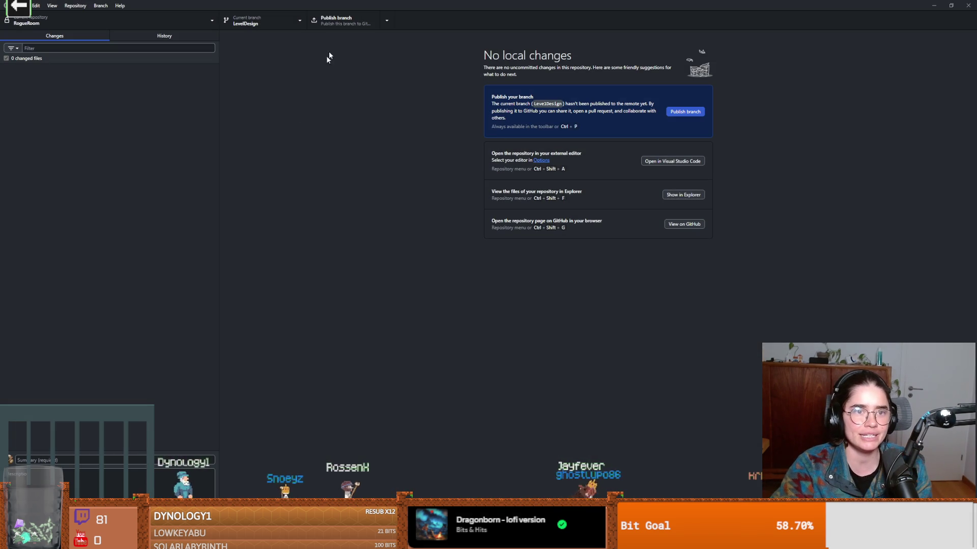
- Publish LevelDesign, then delete the newmain_that_biley_didntbreak branch
{"action": "left_click", "coordinate": [341, 23]}
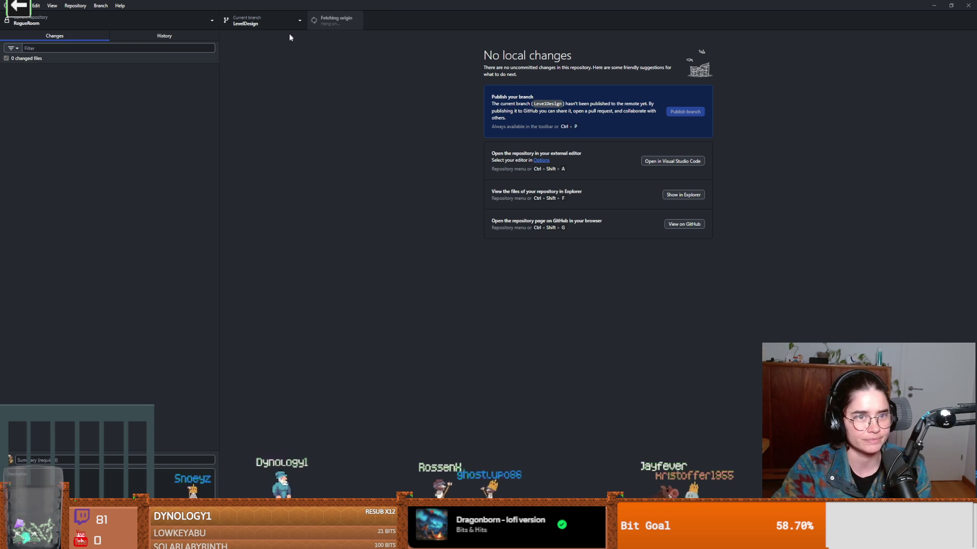
{"action": "left_click", "coordinate": [254, 21]}
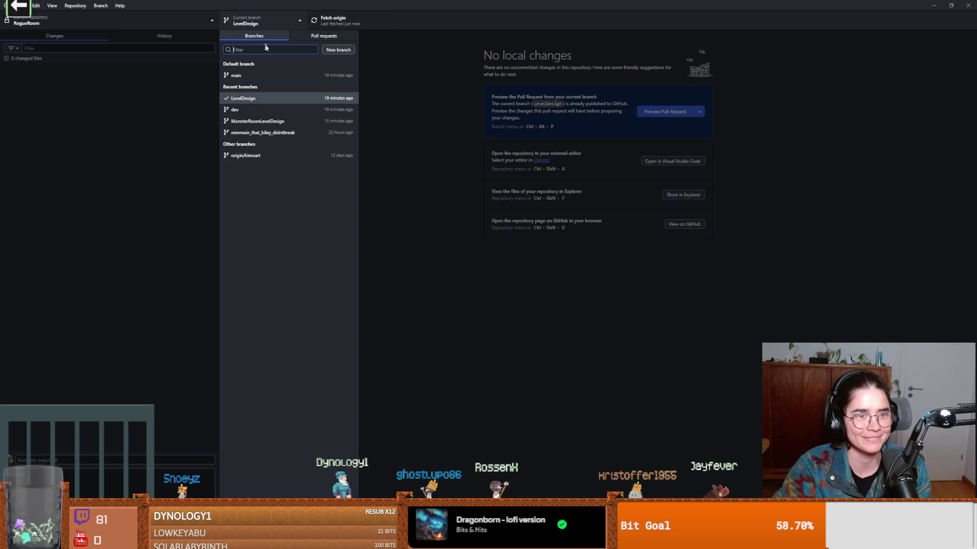
{"action": "left_click", "coordinate": [289, 133]}
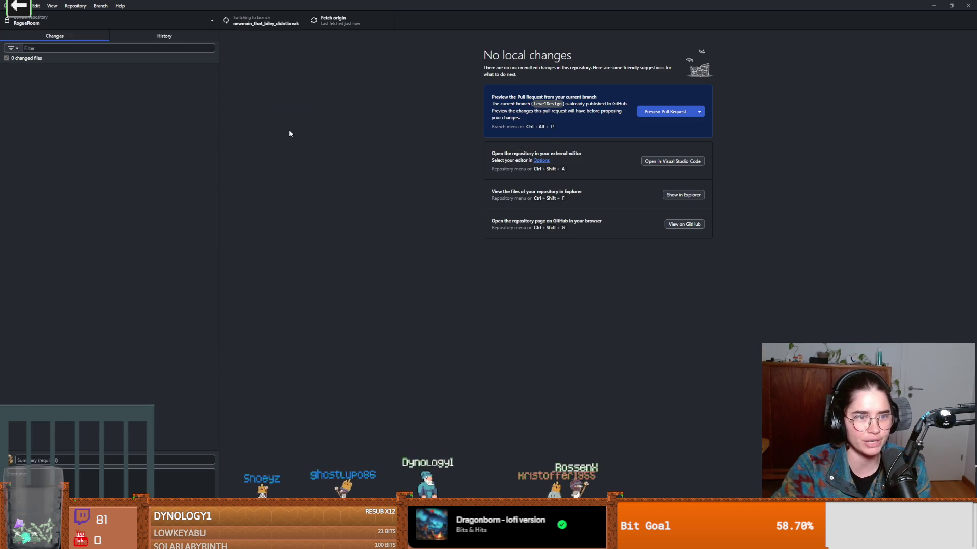
{"action": "left_click", "coordinate": [102, 7]}
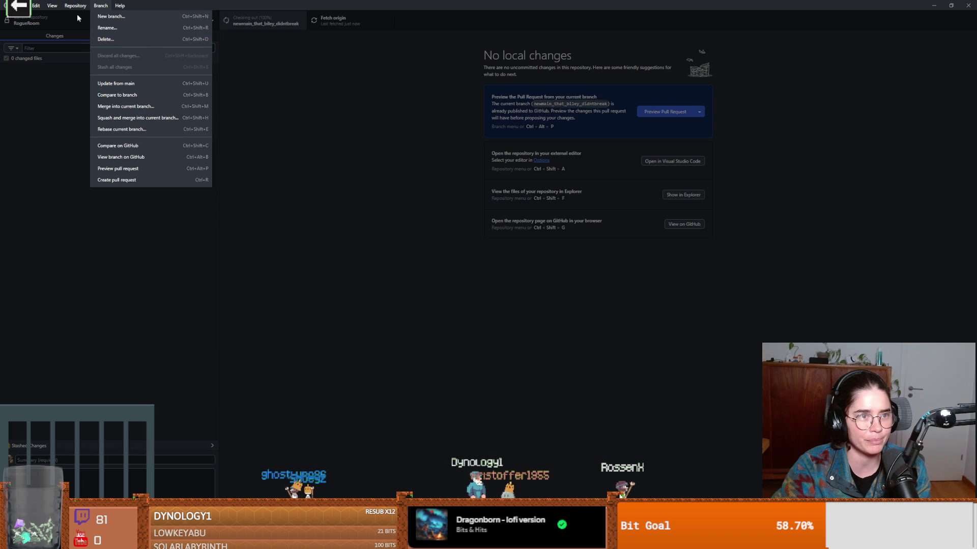
{"action": "left_click", "coordinate": [152, 39]}
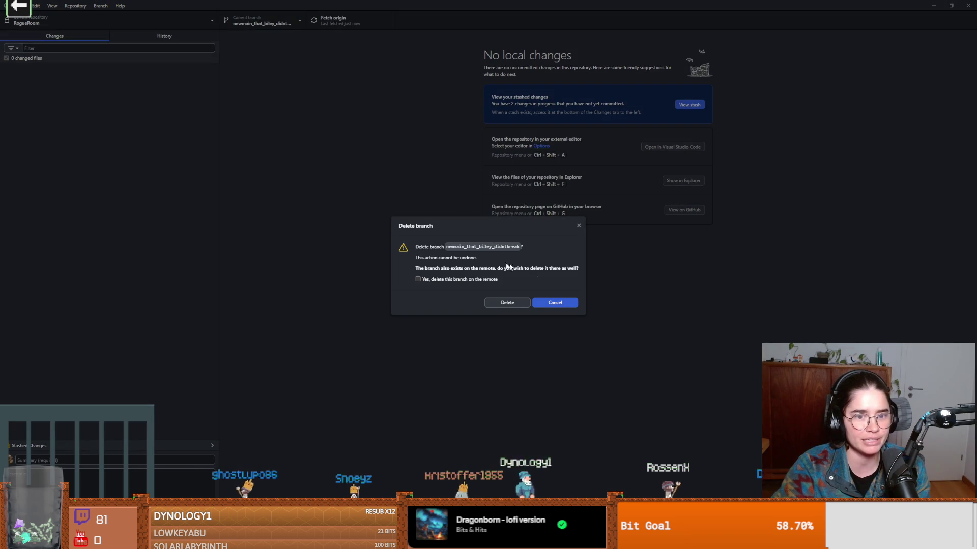
{"action": "left_click", "coordinate": [506, 304]}
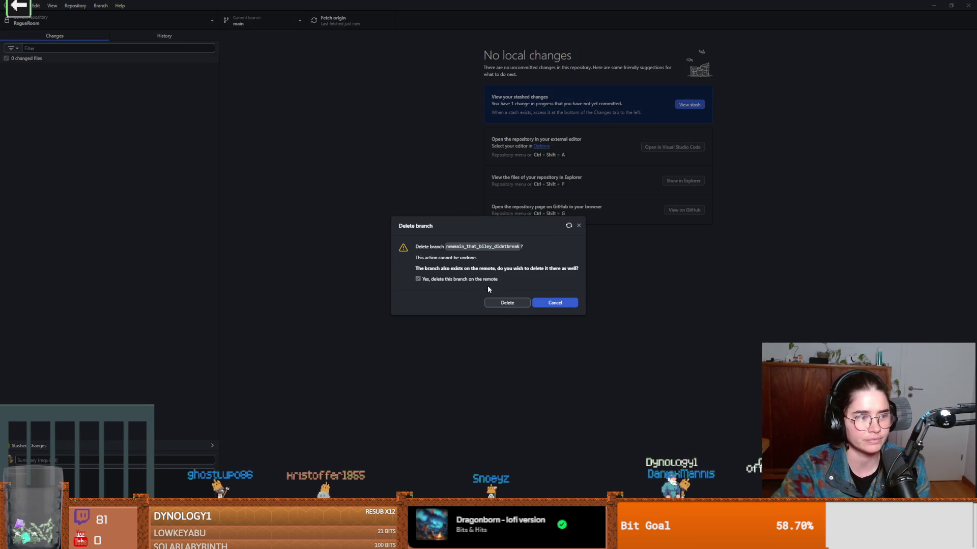
- Switch back to the LevelDesign branch and launch Godot to reach the project list
{"action": "key", "text": "alt+Tab"}
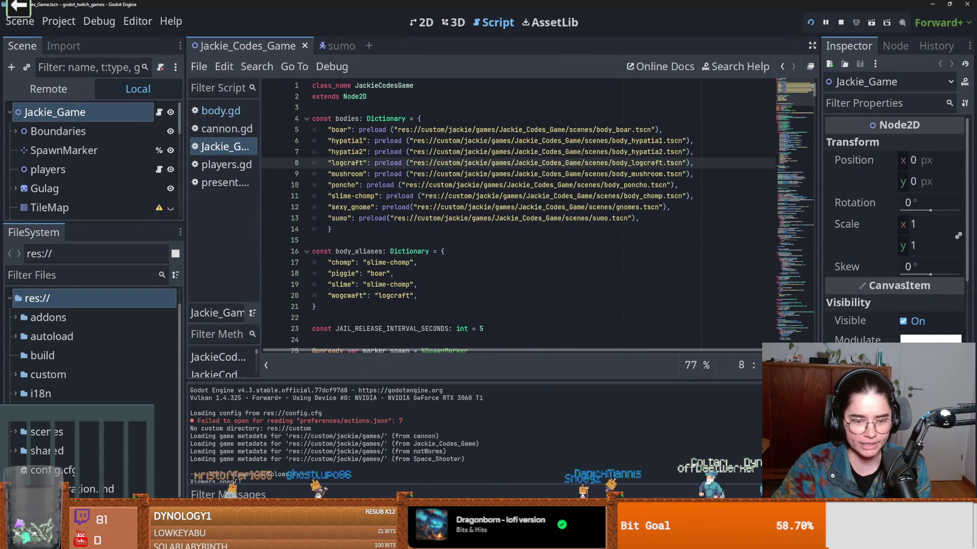
{"action": "key", "text": "alt+Tab"}
{"action": "left_click", "coordinate": [411, 216]}
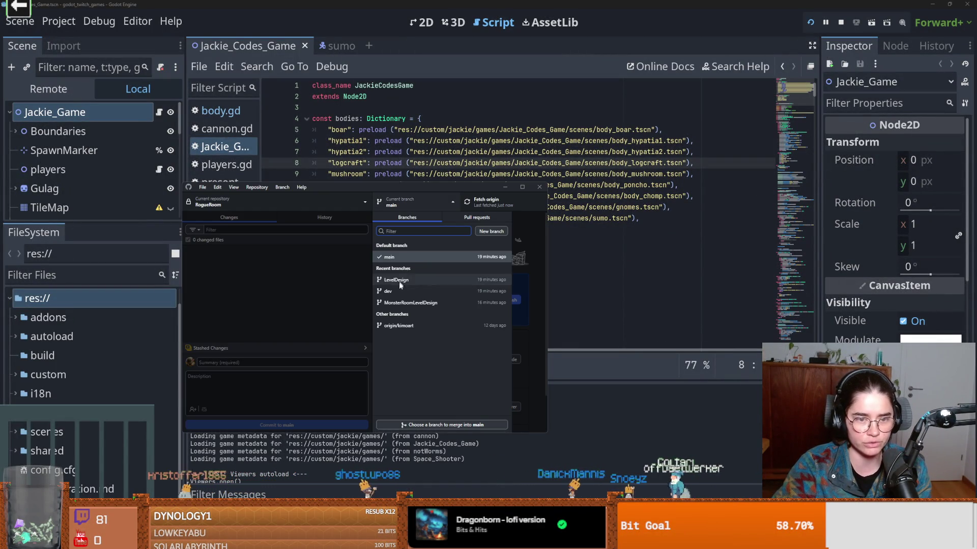
{"action": "left_click", "coordinate": [417, 287]}
{"action": "key", "text": "alt+Tab"}
{"action": "key", "text": "F5"}
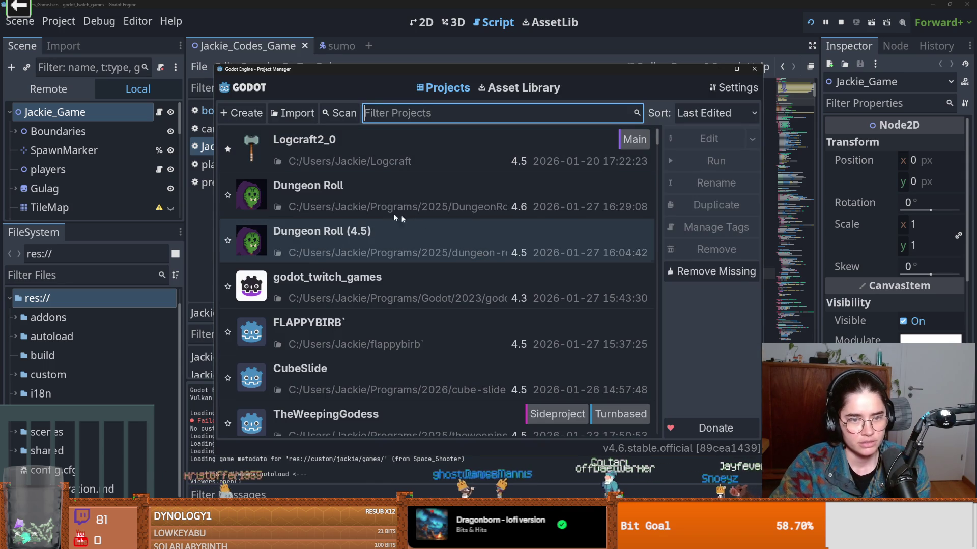
- Remove the Dungeon Roll (4.5) entry from the list and maximize the Project Manager window
{"action": "left_click", "coordinate": [432, 242]}
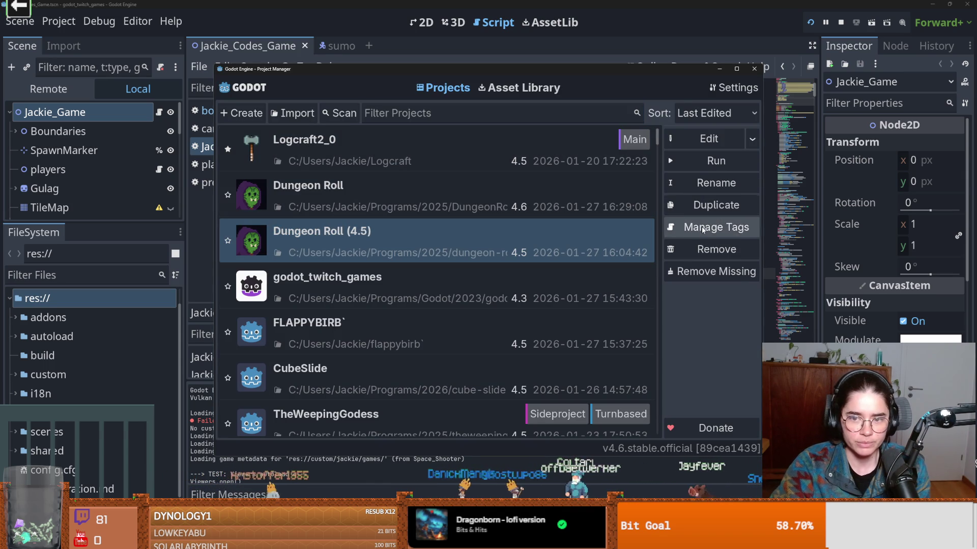
{"action": "left_click", "coordinate": [700, 248]}
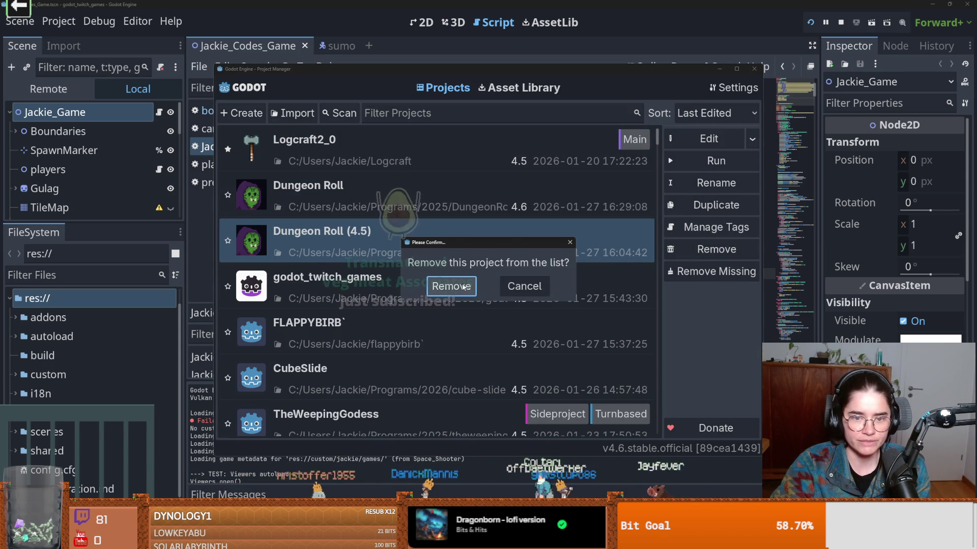
{"action": "left_click", "coordinate": [449, 284]}
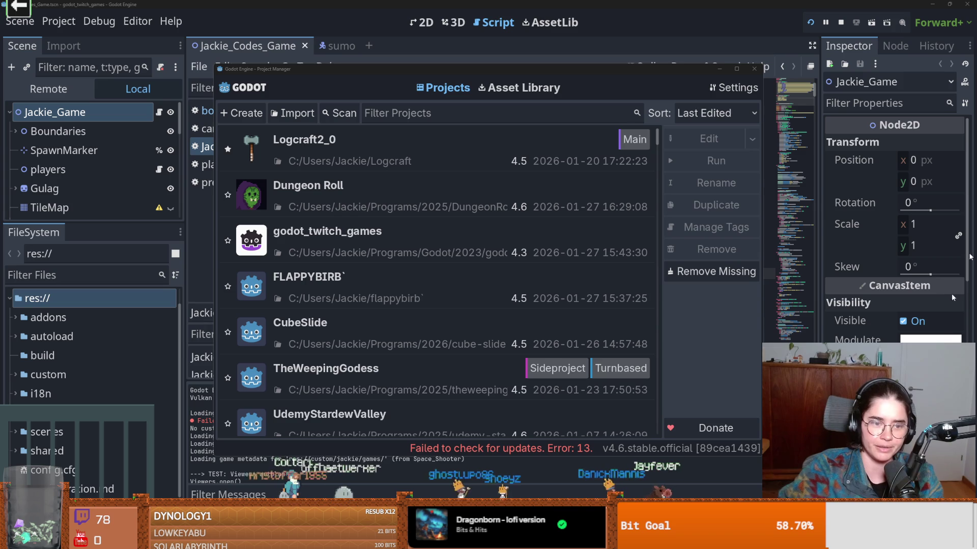
{"action": "double_click", "coordinate": [594, 71]}
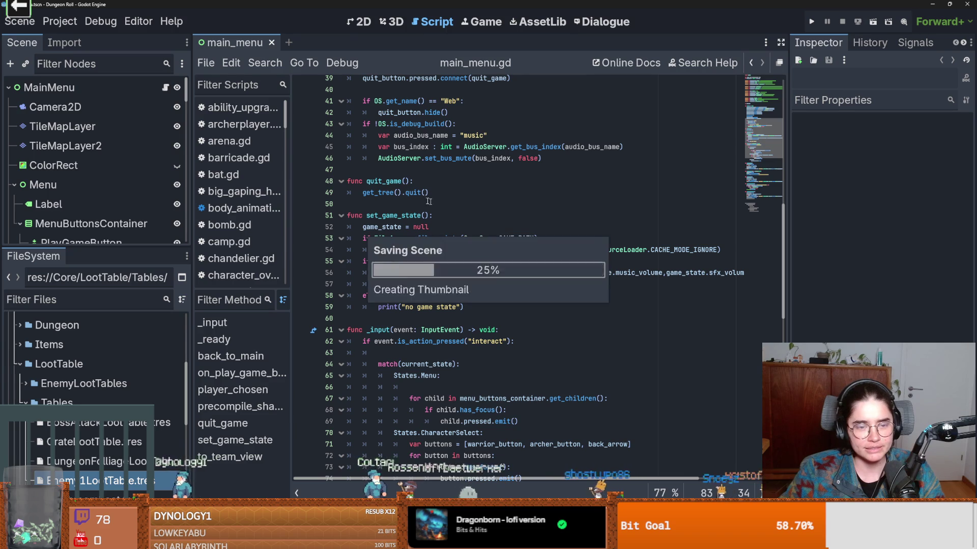
- Save the Dungeon Roll main menu scene and switch to the Nature Spread itch.io page in Firefox
{"action": "scroll", "coordinate": [432, 214], "scroll_direction": "up", "scroll_amount": 10}
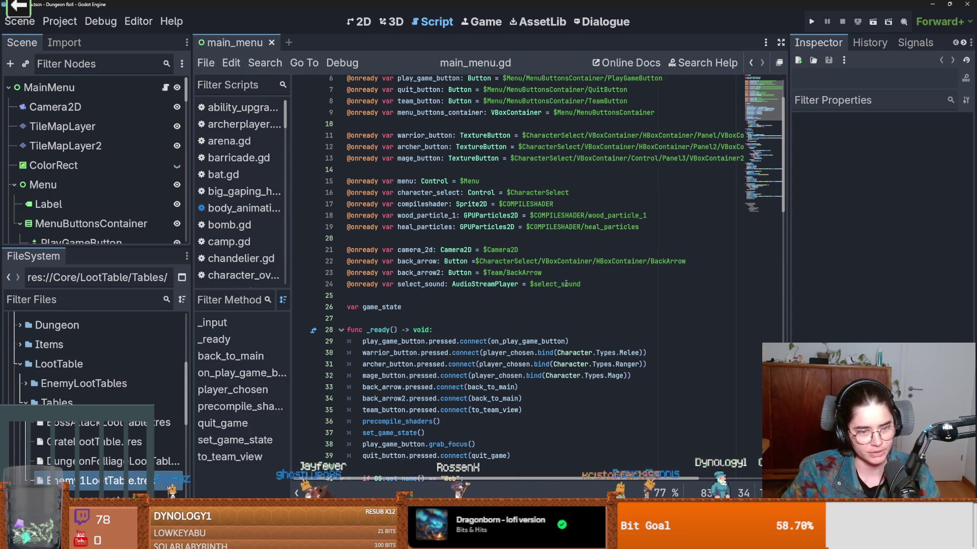
{"action": "left_click", "coordinate": [362, 275]}
{"action": "key", "text": "ctrl+s"}
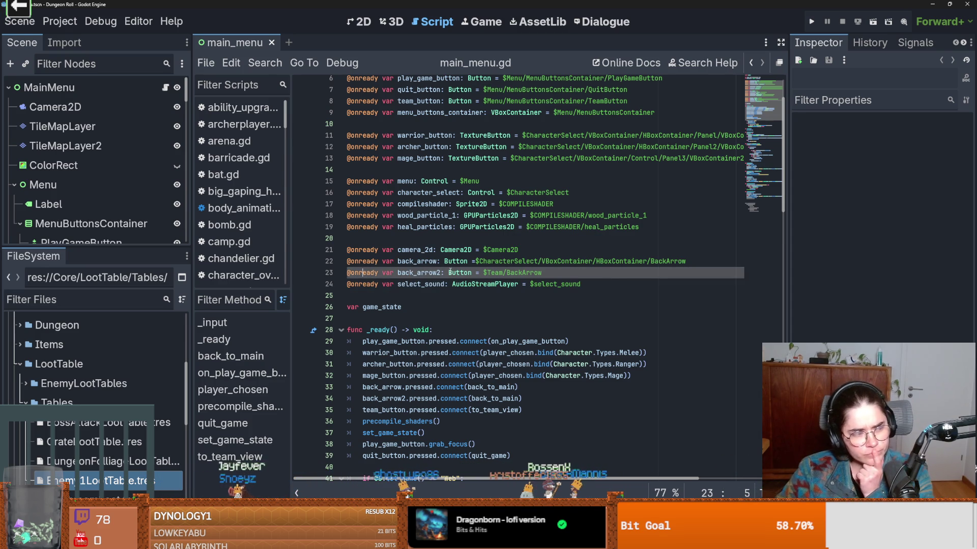
{"action": "mouse_move", "coordinate": [450, 272]}
{"action": "left_click", "coordinate": [425, 296]}
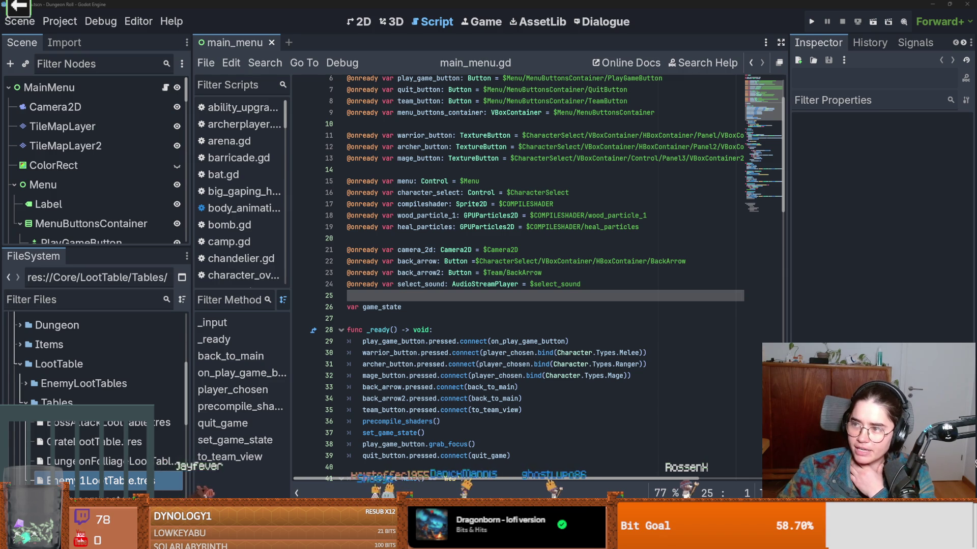
{"action": "key", "text": "alt+Tab"}
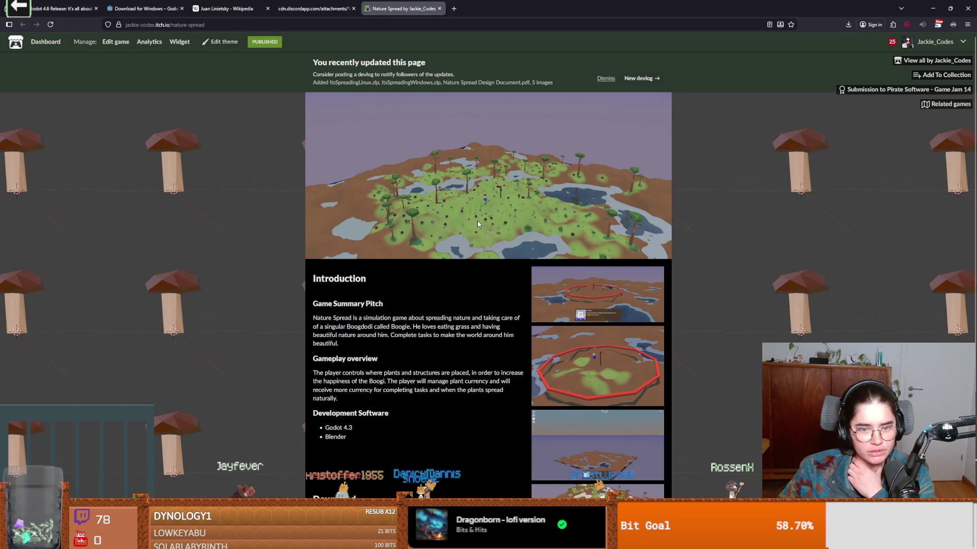
- Enlarge and close the first three Nature Spread screenshots in turn
{"action": "left_click", "coordinate": [592, 311]}
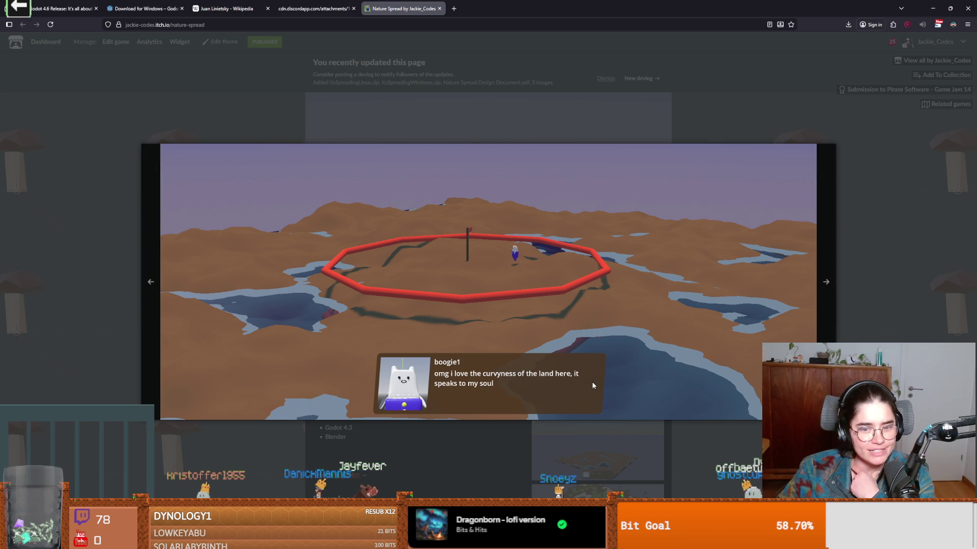
{"action": "left_click", "coordinate": [884, 290]}
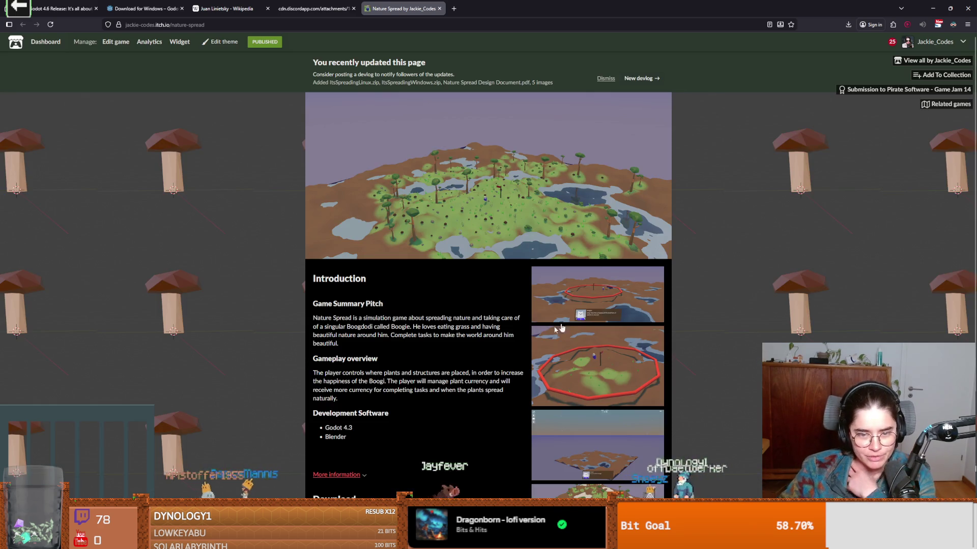
{"action": "scroll", "coordinate": [579, 295], "scroll_direction": "down", "scroll_amount": 2}
{"action": "left_click", "coordinate": [579, 278]}
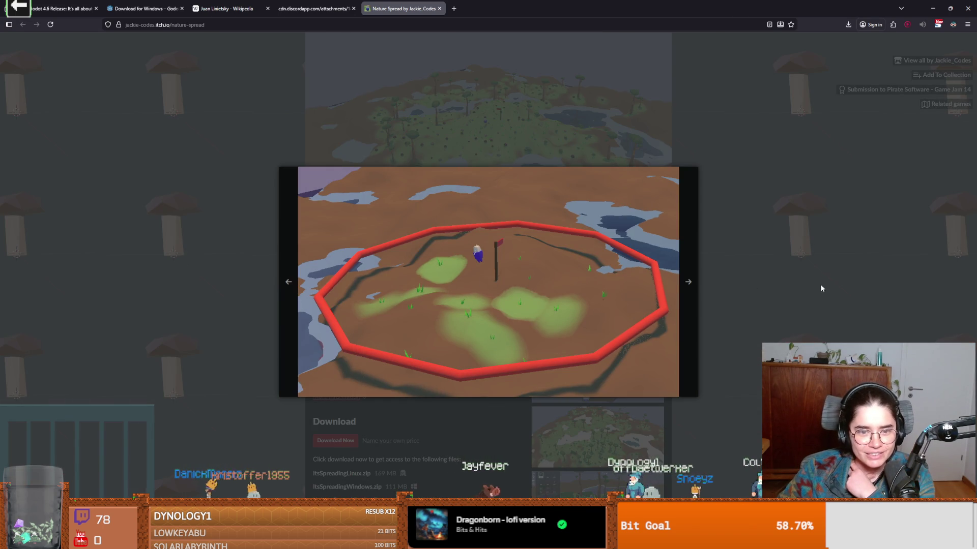
{"action": "left_click", "coordinate": [819, 280]}
{"action": "scroll", "coordinate": [618, 374], "scroll_direction": "down", "scroll_amount": 1}
{"action": "left_click", "coordinate": [613, 344]}
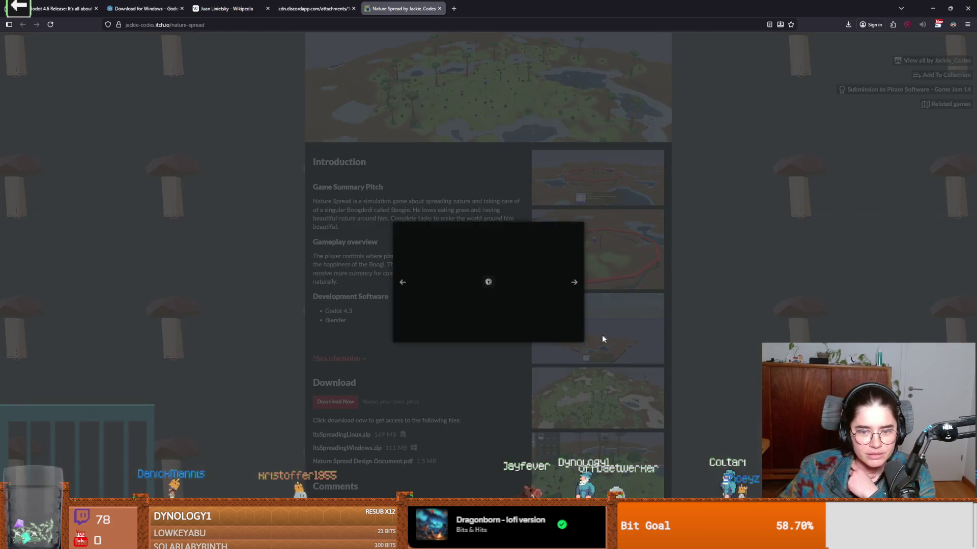
{"action": "left_click", "coordinate": [955, 251]}
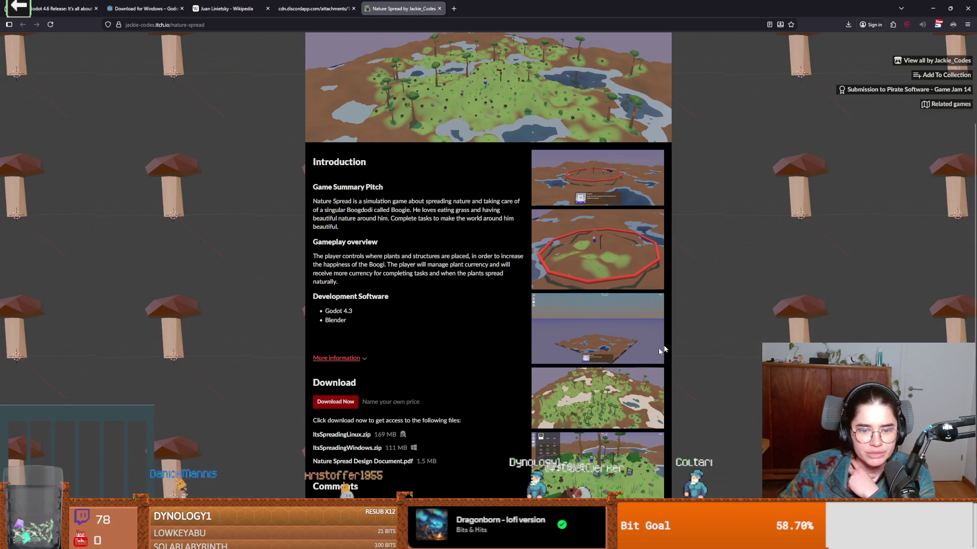
- View the forested map screenshot and the next one, then return to the Godot editor
{"action": "left_click", "coordinate": [658, 325]}
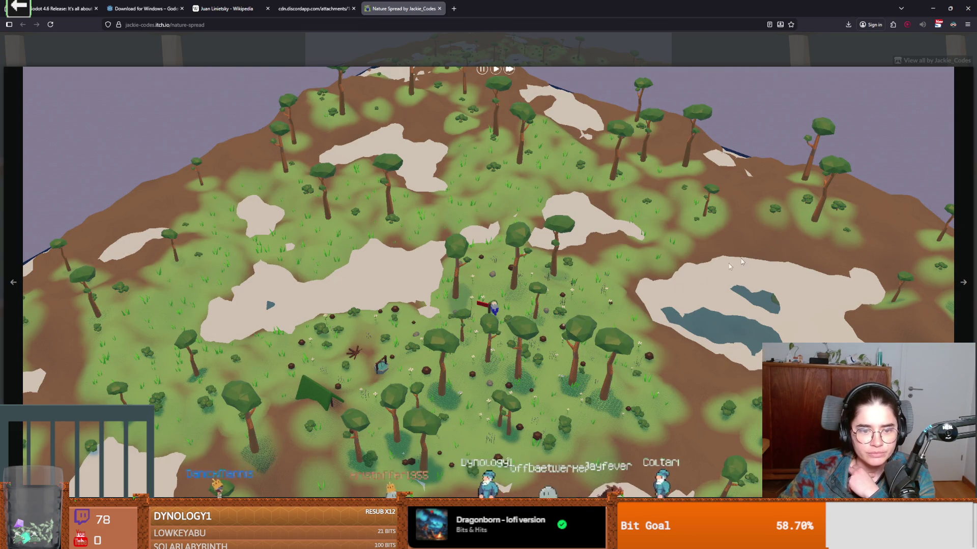
{"action": "left_click", "coordinate": [959, 265]}
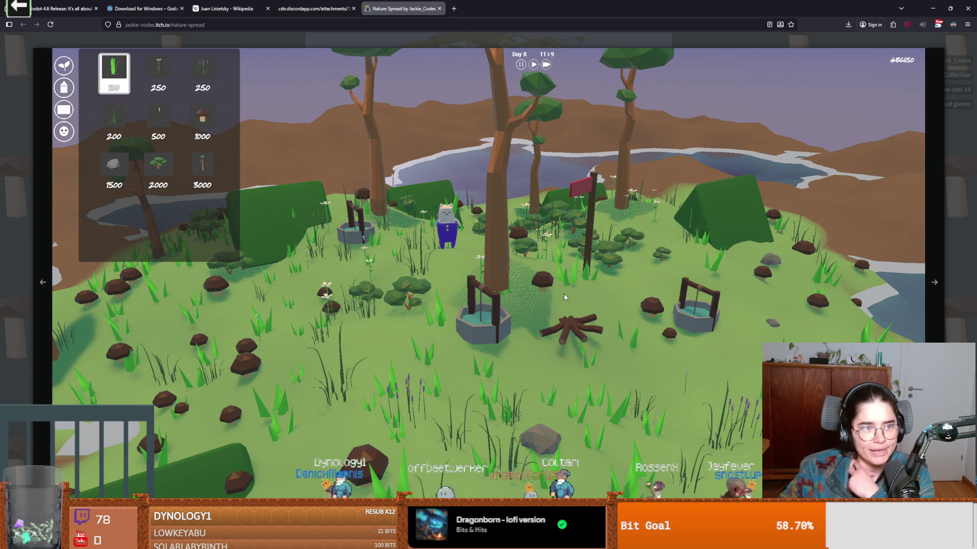
{"action": "left_click", "coordinate": [554, 280]}
{"action": "scroll", "coordinate": [559, 334], "scroll_direction": "down", "scroll_amount": 2}
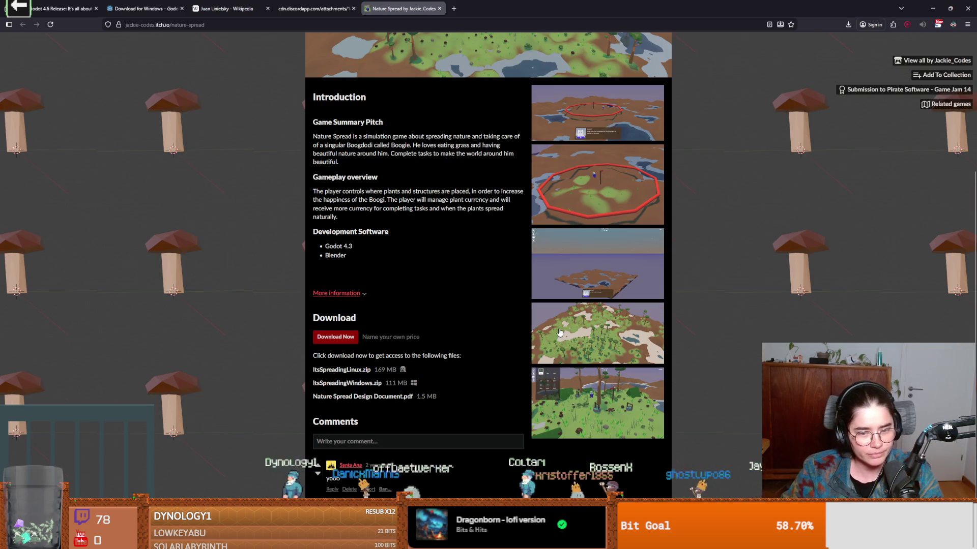
{"action": "scroll", "coordinate": [420, 351], "scroll_direction": "up", "scroll_amount": 6}
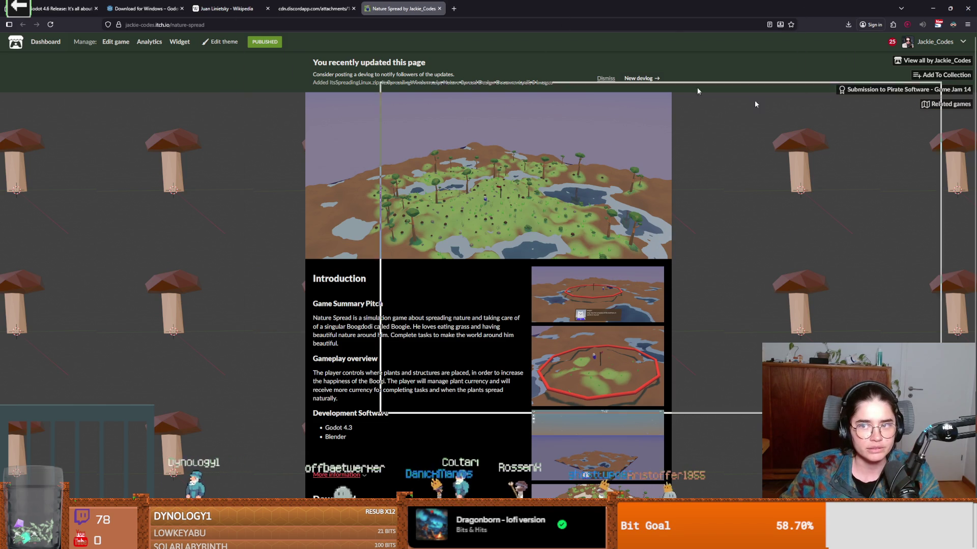
{"action": "key", "text": "alt+Tab"}
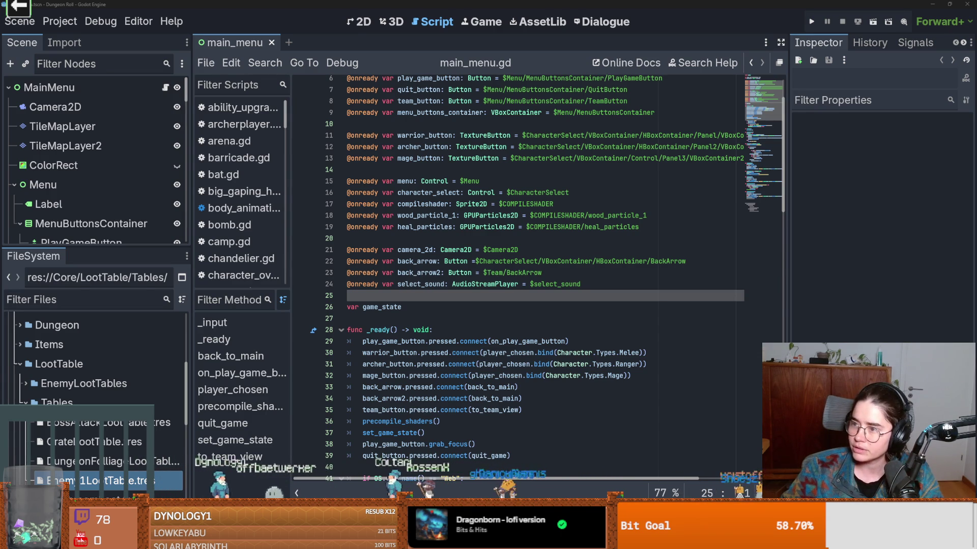
- Save the main_menu scene, enlarge the scene tree panel and select TeamButton
{"action": "key", "text": "Down"}
{"action": "key", "text": "Down"}
{"action": "key", "text": "Down"}
{"action": "key", "text": "ctrl+s"}
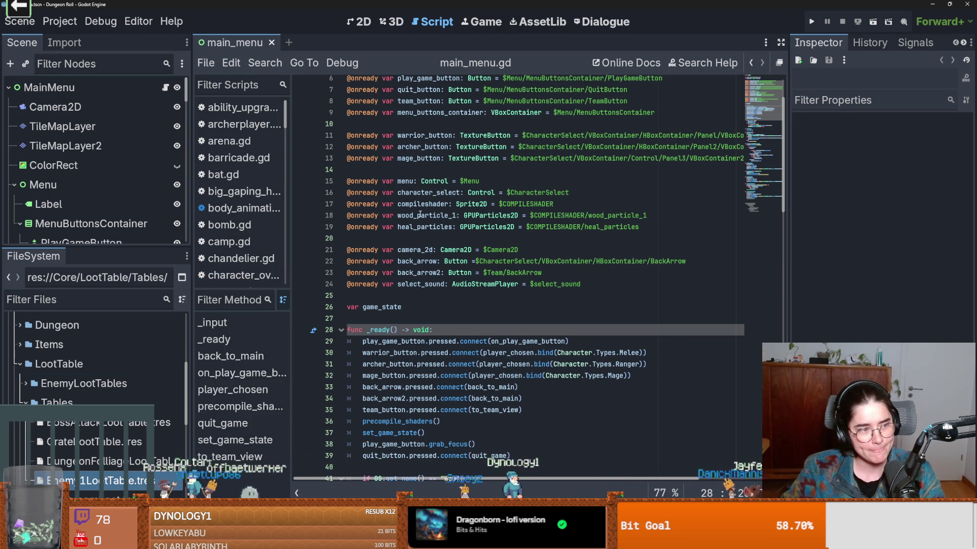
{"action": "left_click", "coordinate": [421, 239]}
{"action": "key", "text": "ctrl+s"}
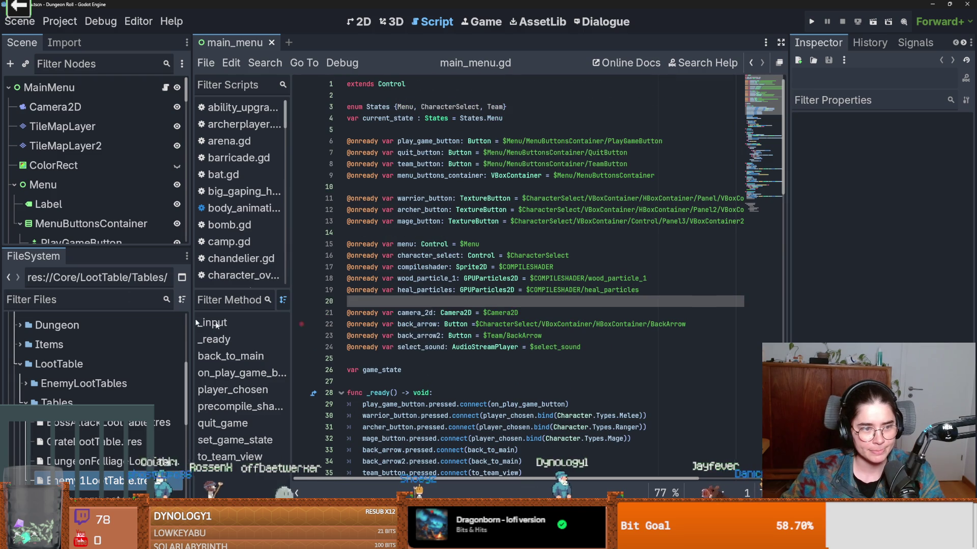
{"action": "left_click_drag", "start_coordinate": [128, 245], "coordinate": [109, 358]}
{"action": "left_click", "coordinate": [106, 262]}
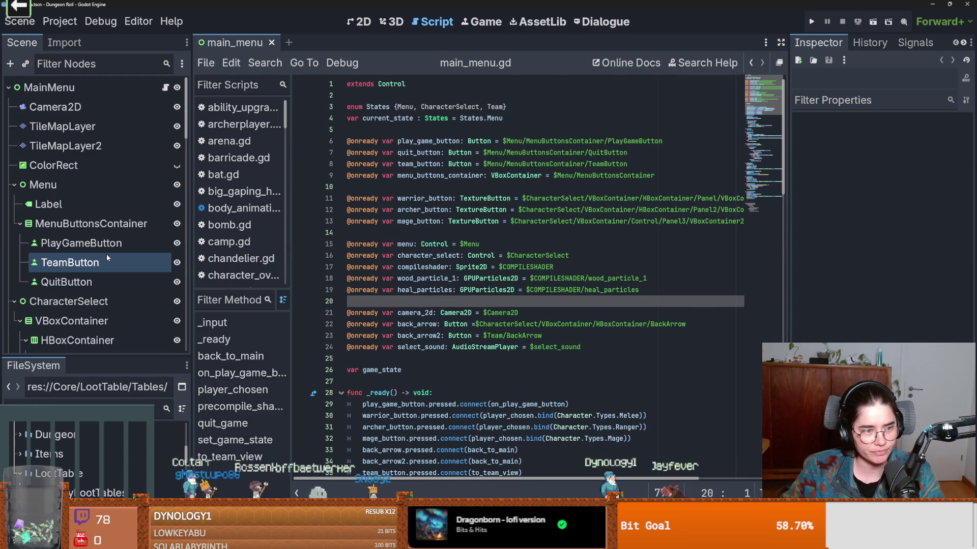
{"action": "key", "text": "ctrl+s"}
- Collapse the MenuButtonsContainer, CharacterSelect and Team branches in the scene tree, saving along the way
{"action": "left_click", "coordinate": [19, 224]}
{"action": "scroll", "coordinate": [481, 420], "scroll_direction": "up", "scroll_amount": 5}
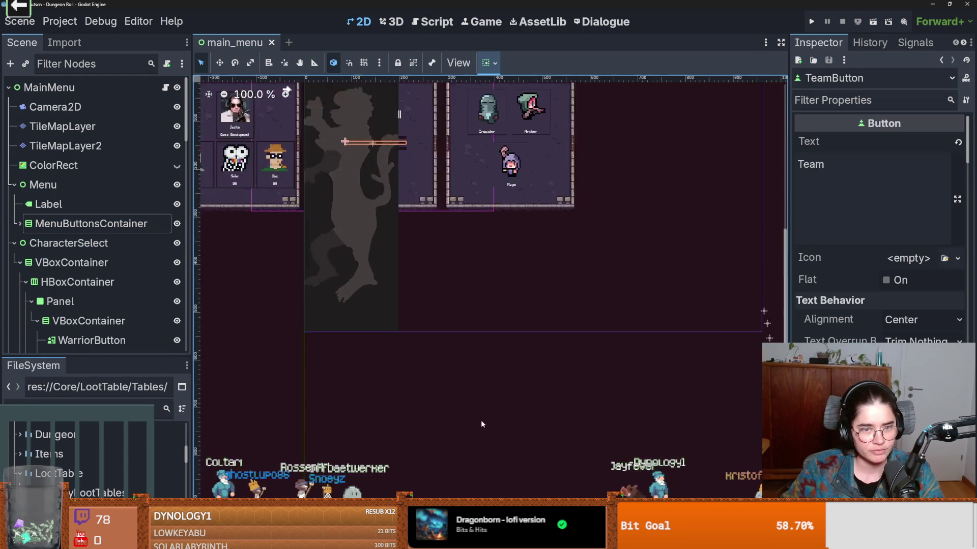
{"action": "scroll", "coordinate": [399, 212], "scroll_direction": "down", "scroll_amount": 3}
{"action": "scroll", "coordinate": [258, 78], "scroll_direction": "up", "scroll_amount": 1}
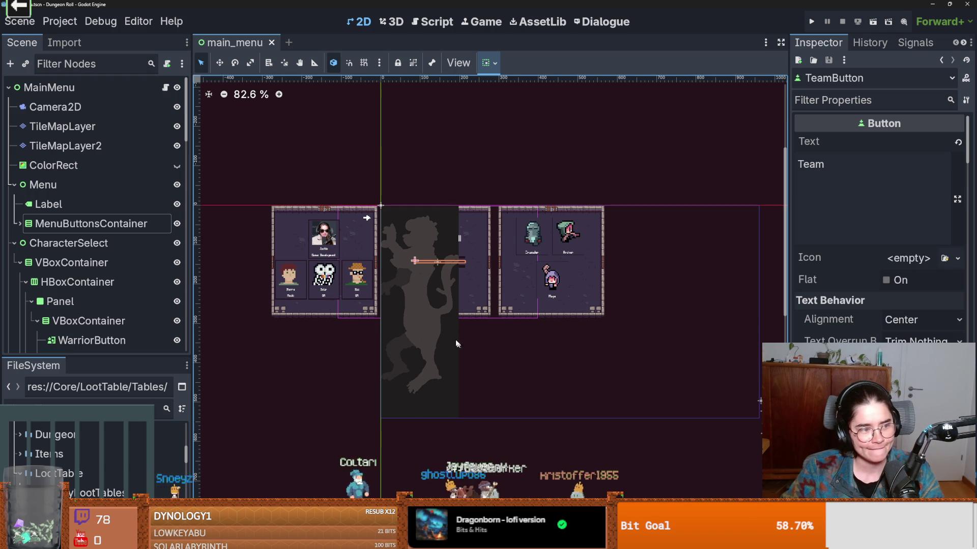
{"action": "scroll", "coordinate": [239, 173], "scroll_direction": "up", "scroll_amount": 2}
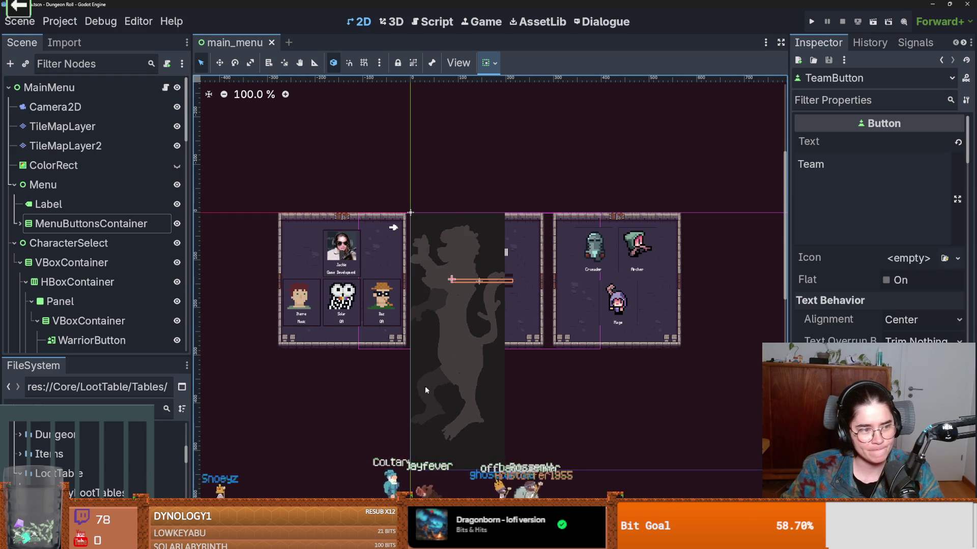
{"action": "left_click", "coordinate": [14, 243]}
{"action": "key", "text": "ctrl+s"}
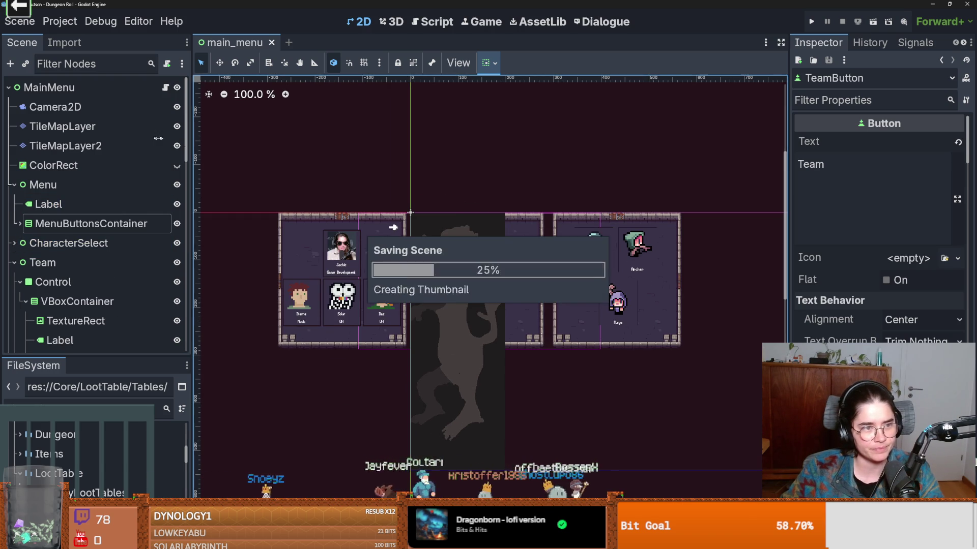
{"action": "left_click", "coordinate": [15, 263]}
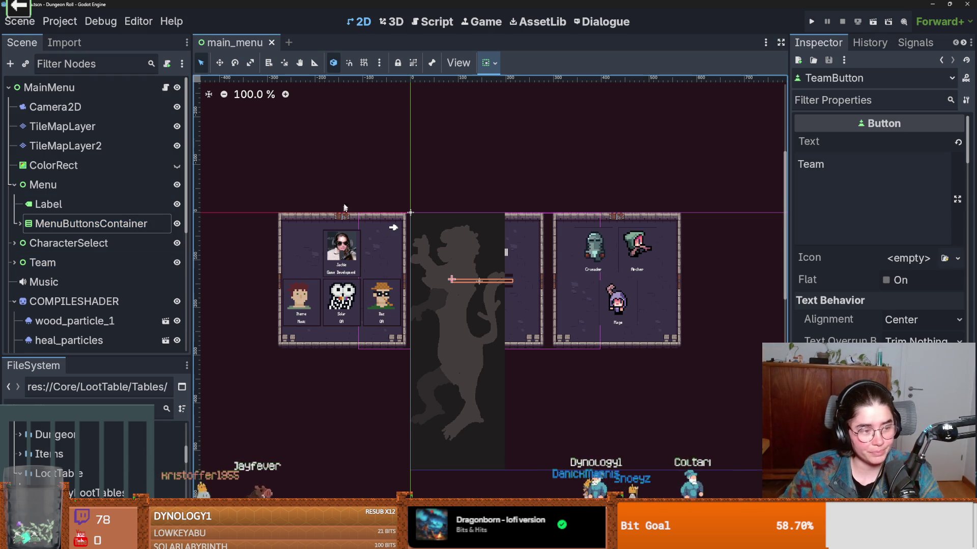
- Select the MainMenu root node and bring up its main_menu.gd script
{"action": "left_click", "coordinate": [338, 178]}
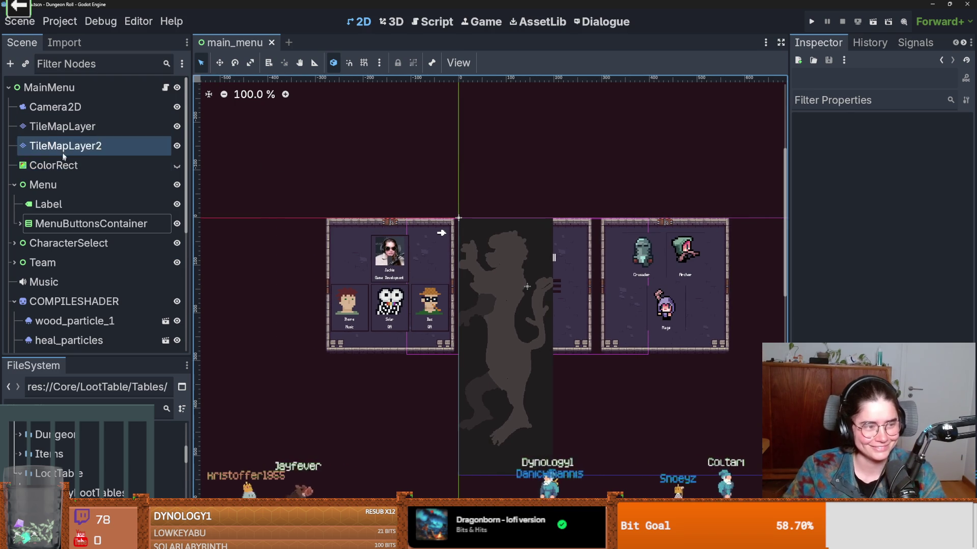
{"action": "left_click", "coordinate": [50, 88]}
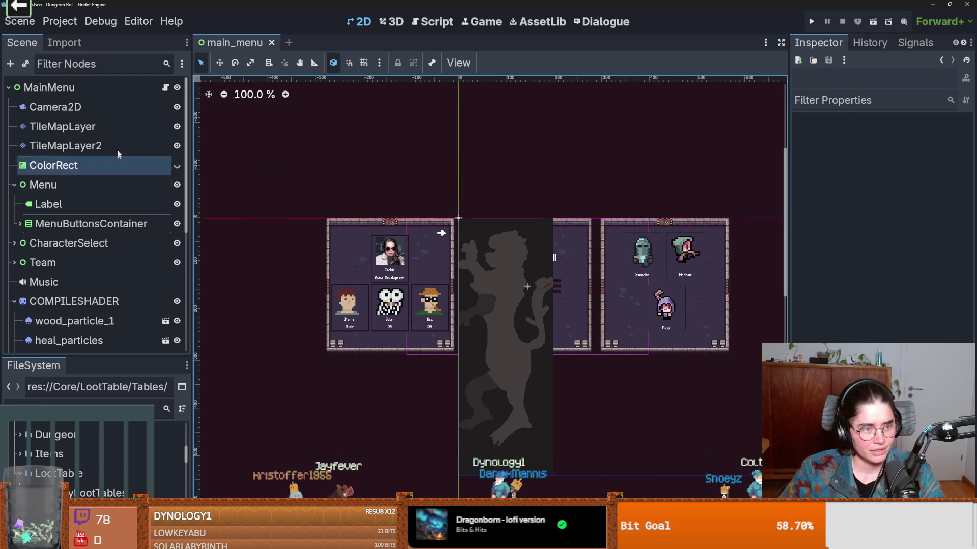
{"action": "left_click", "coordinate": [433, 21]}
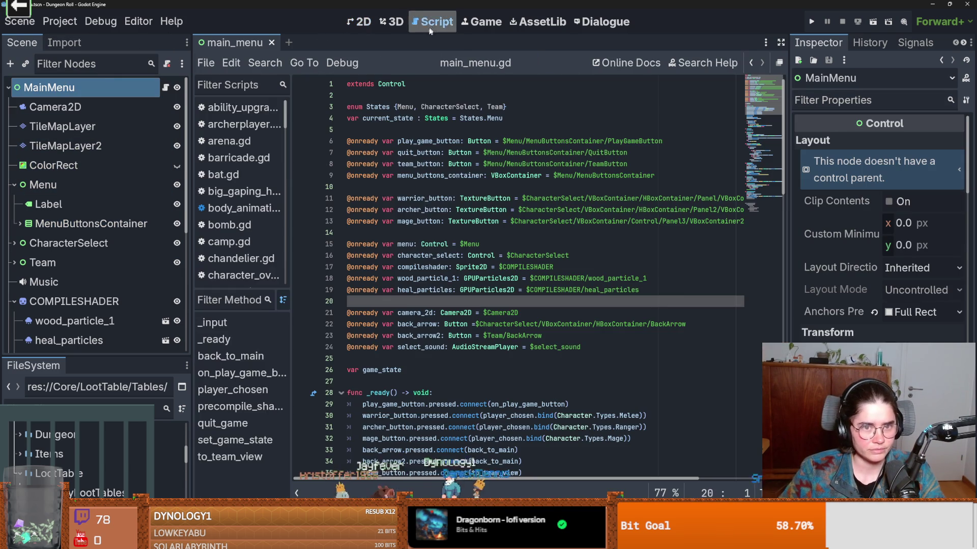
- Search the whole project for 'DiaSignal' and jump to the DiaSignal script definition
{"action": "left_click", "coordinate": [376, 267]}
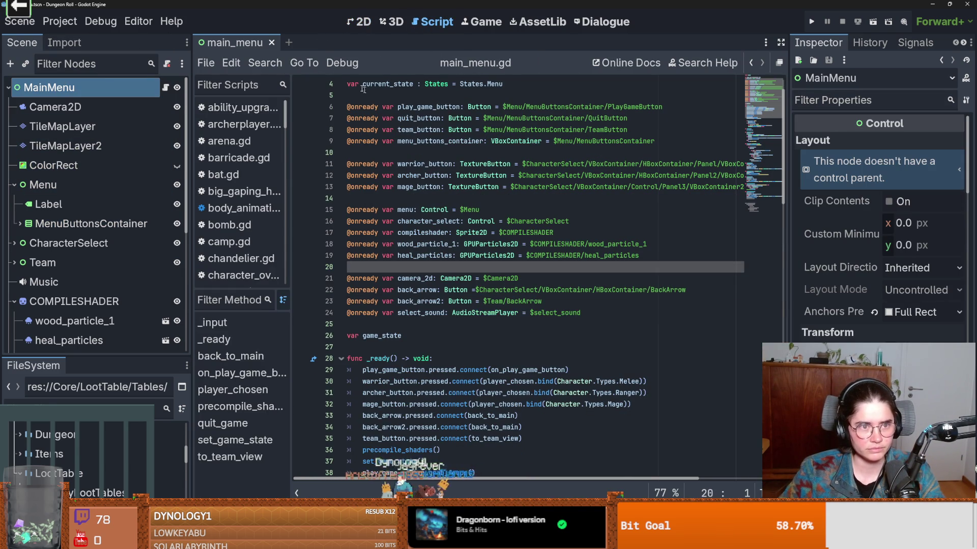
{"action": "left_click", "coordinate": [265, 62]}
{"action": "left_click", "coordinate": [331, 166]}
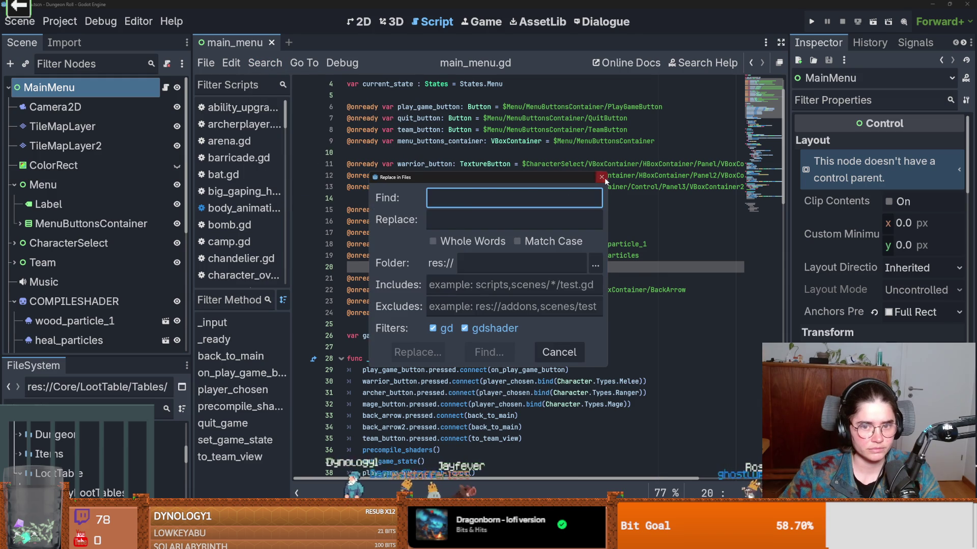
{"action": "key", "text": "Escape"}
{"action": "left_click", "coordinate": [265, 63]}
{"action": "left_click", "coordinate": [286, 154]}
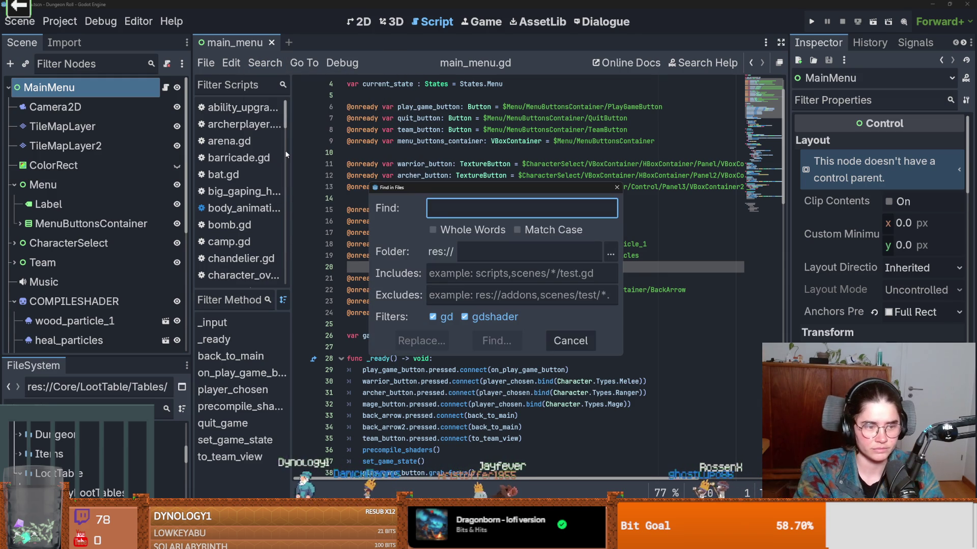
{"action": "type", "text": "DiaSignal"}
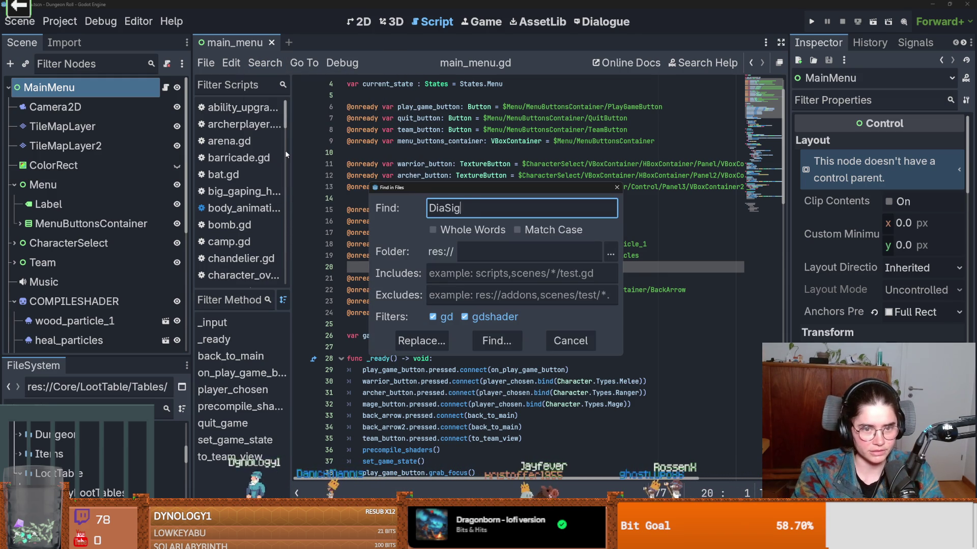
{"action": "key", "text": "Return"}
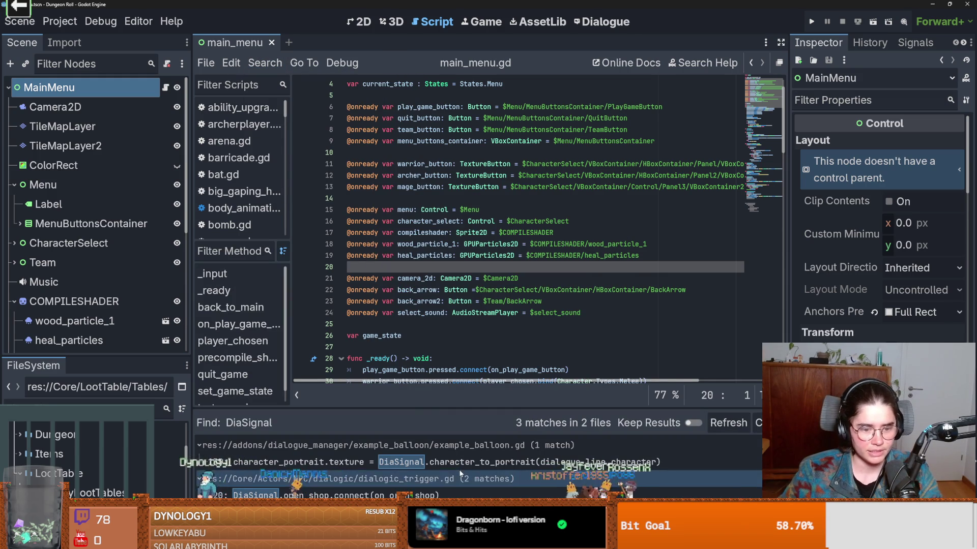
{"action": "left_click", "coordinate": [407, 495]}
{"action": "left_click", "coordinate": [387, 84], "text": "ctrl"}
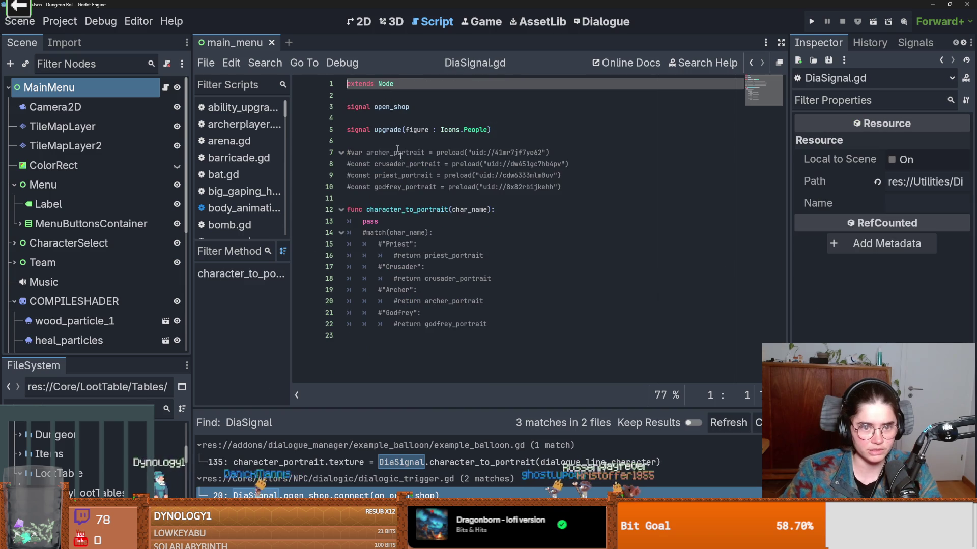
- Try uncommenting the archer_portrait line and deleting its preload, then undo the edits
{"action": "left_click", "coordinate": [361, 186]}
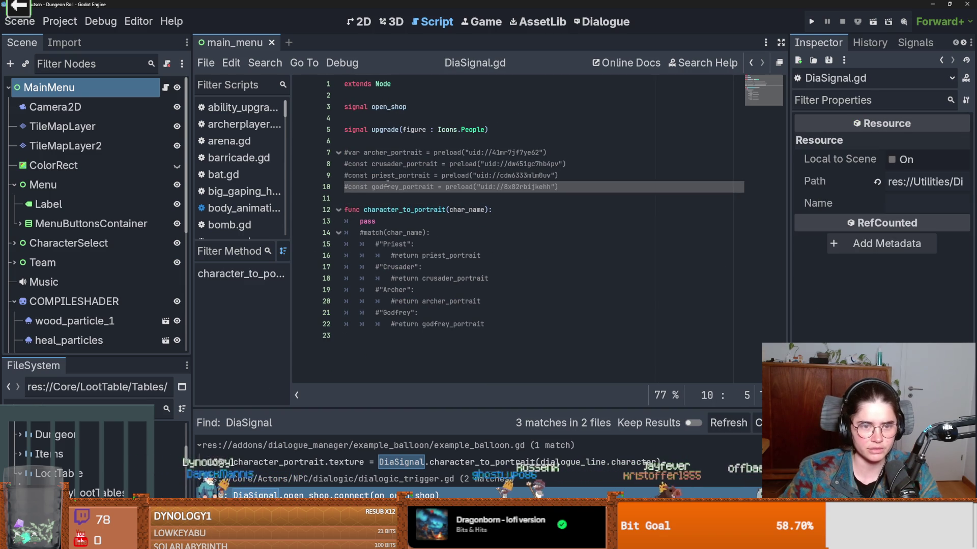
{"action": "left_click", "coordinate": [344, 153]}
{"action": "key", "text": "Delete"}
{"action": "key", "text": "End"}
{"action": "key", "text": "ctrl+shift+Left"}
{"action": "key", "text": "ctrl+shift+Left"}
{"action": "key", "text": "ctrl+shift+Left"}
{"action": "key", "text": "BackSpace"}
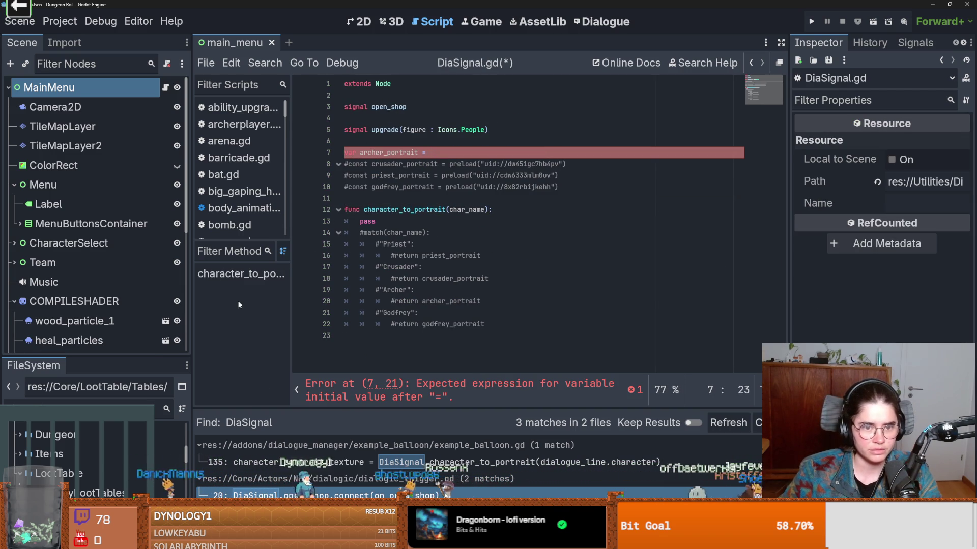
{"action": "key", "text": "ctrl+z"}
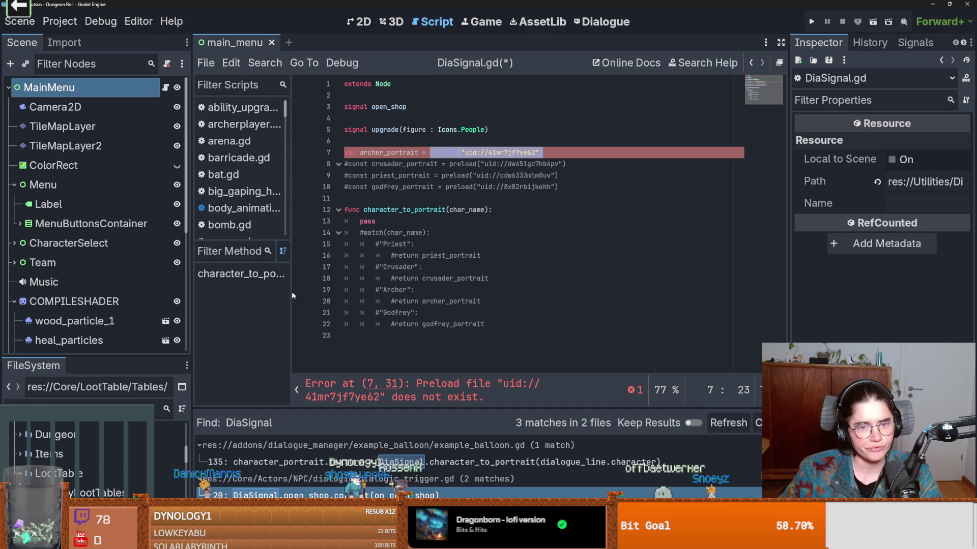
{"action": "key", "text": "ctrl+z"}
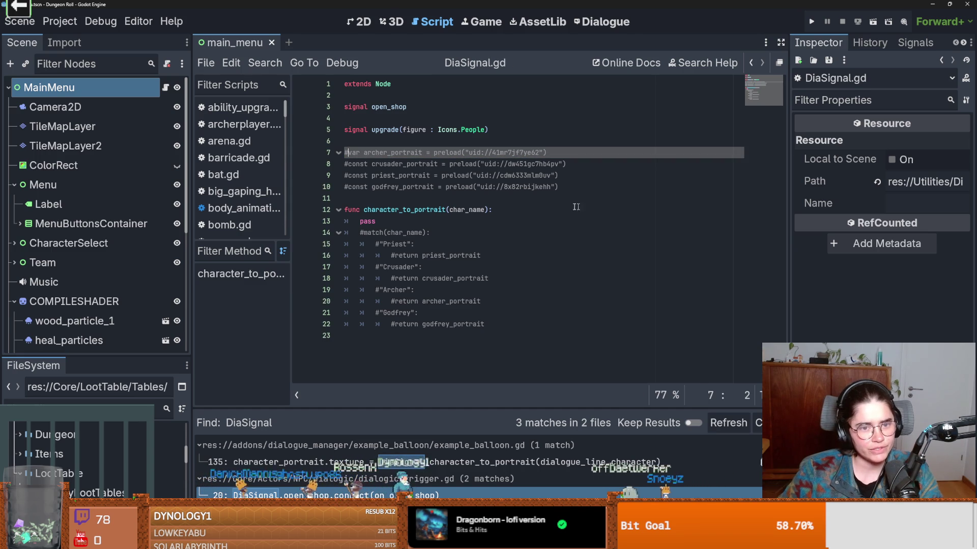
{"action": "left_click", "coordinate": [441, 176]}
{"action": "left_click", "coordinate": [431, 176]}
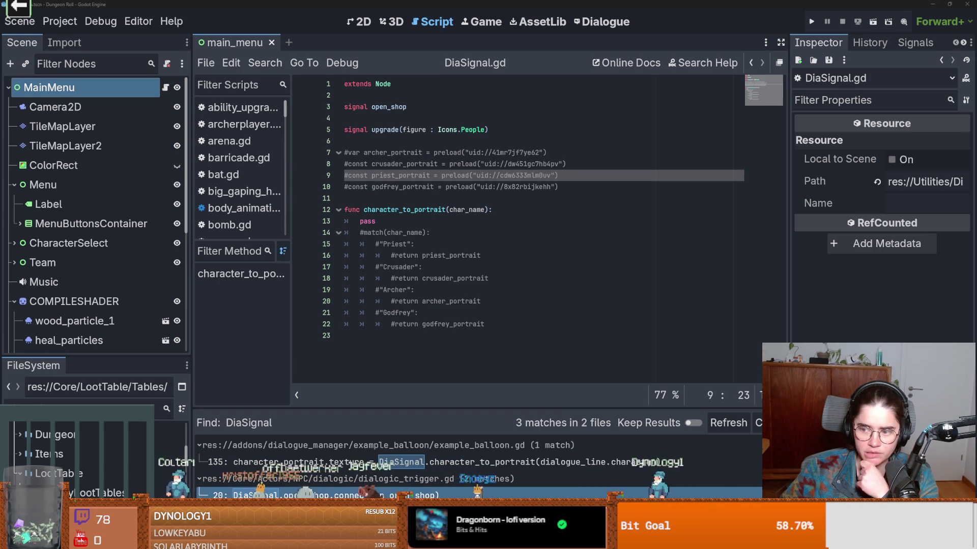
- Uncomment line 7 with Ctrl+K, trial-delete its preload, undo it, and type 'const'
{"action": "left_click", "coordinate": [544, 147]}
{"action": "key", "text": "ctrl+k"}
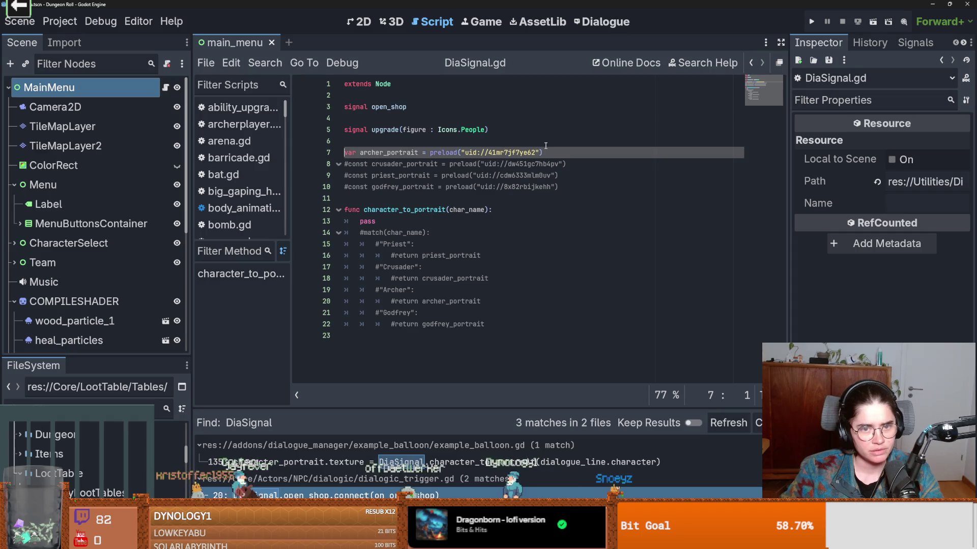
{"action": "double_click", "coordinate": [450, 151]}
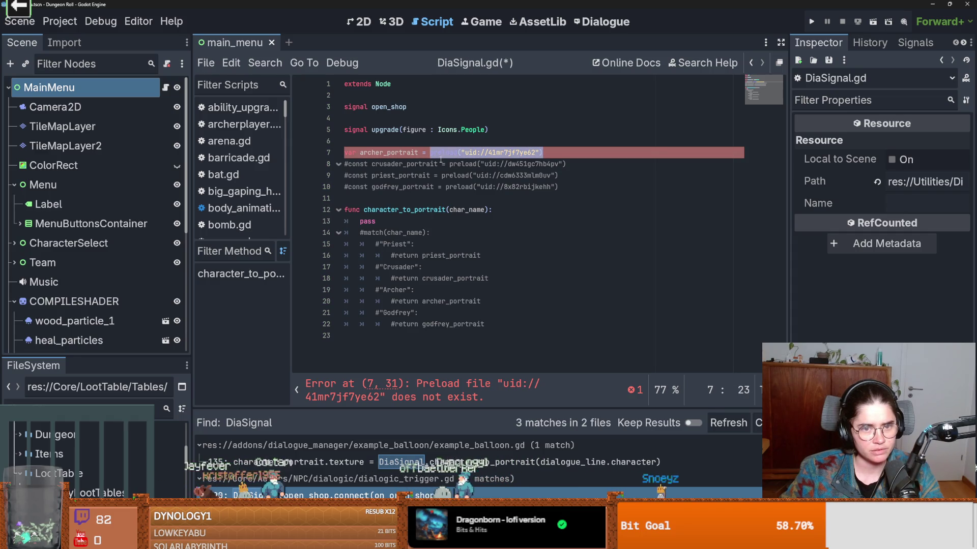
{"action": "key", "text": "BackSpace"}
{"action": "key", "text": "ctrl+z"}
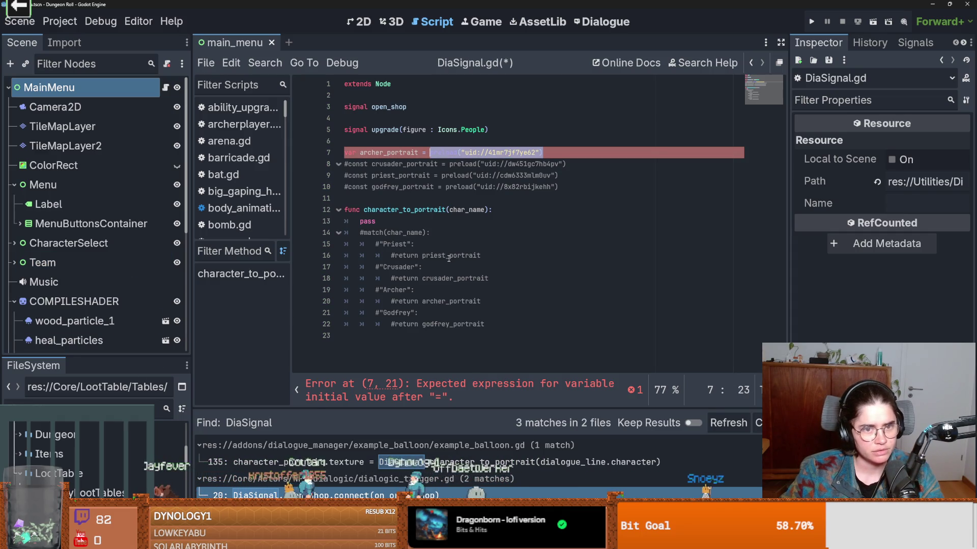
{"action": "key", "text": "ctrl+z"}
{"action": "key", "text": "ctrl+z"}
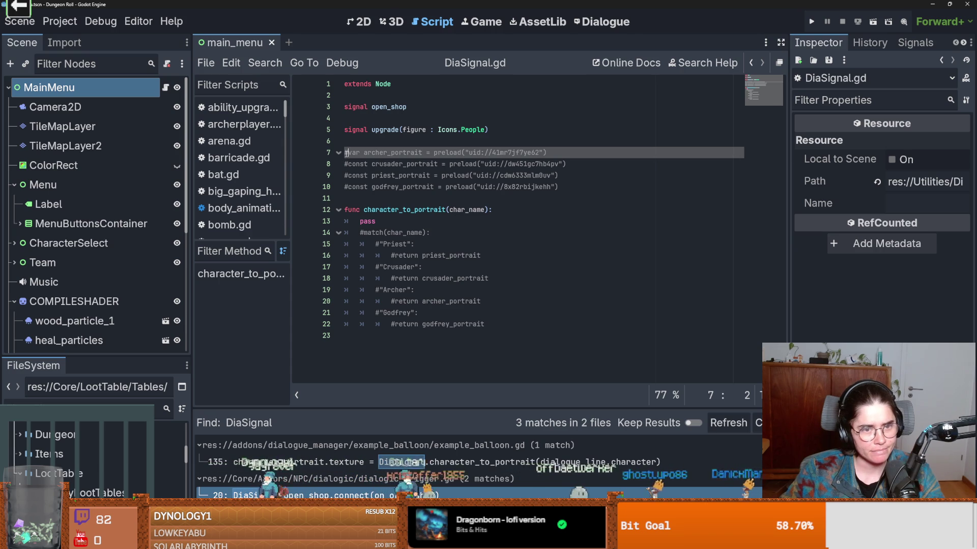
{"action": "type", "text": "c"}
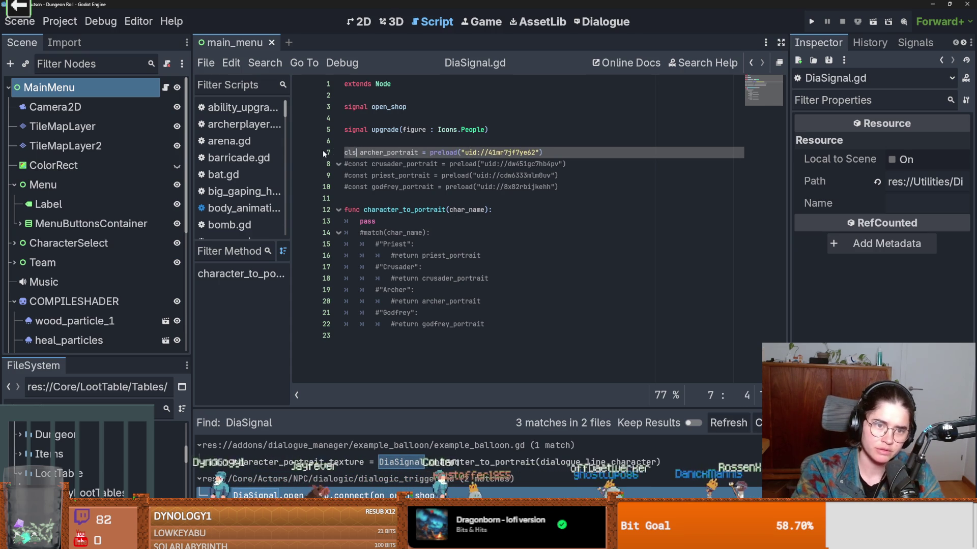
{"action": "key", "text": "Escape"}
{"action": "type", "text": "onst"}
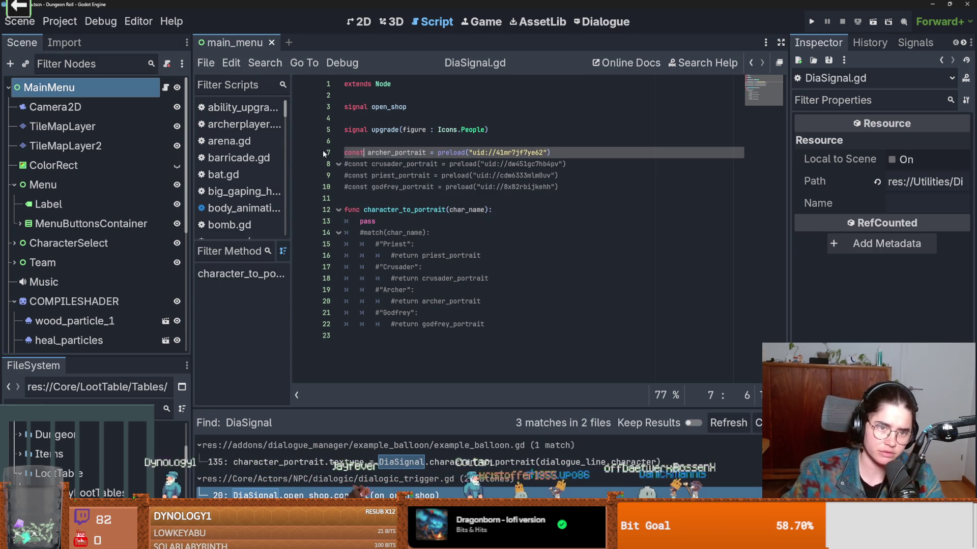
- Replace line 7's old preload with the archer portrait image found by filtering 'archer_po'
{"action": "left_click", "coordinate": [450, 164]}
{"action": "mouse_move", "coordinate": [549, 152]}
{"action": "left_mouse_down"}
{"action": "mouse_move", "coordinate": [431, 155]}
{"action": "mouse_move", "coordinate": [551, 152]}
{"action": "left_mouse_up"}
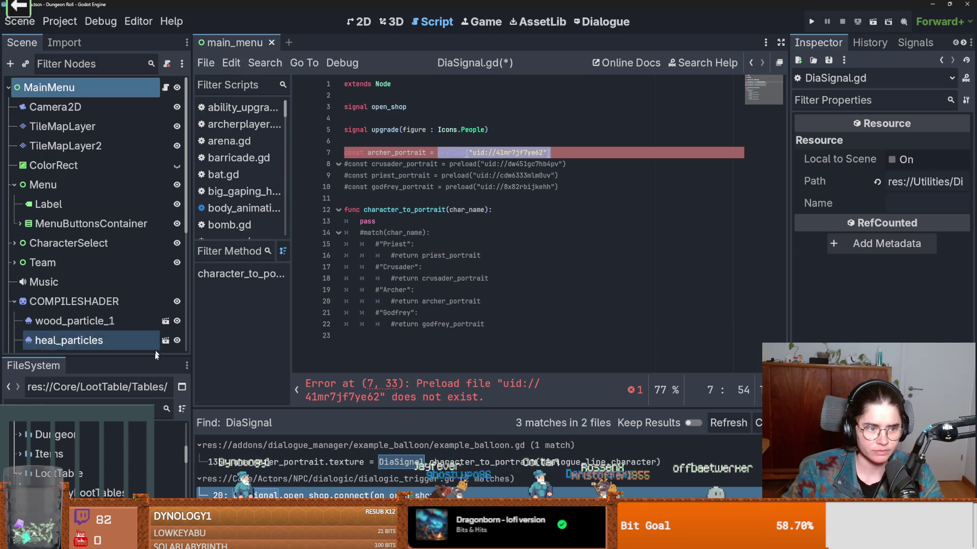
{"action": "key", "text": "BackSpace"}
{"action": "left_click", "coordinate": [130, 404]}
{"action": "type", "text": "archer"}
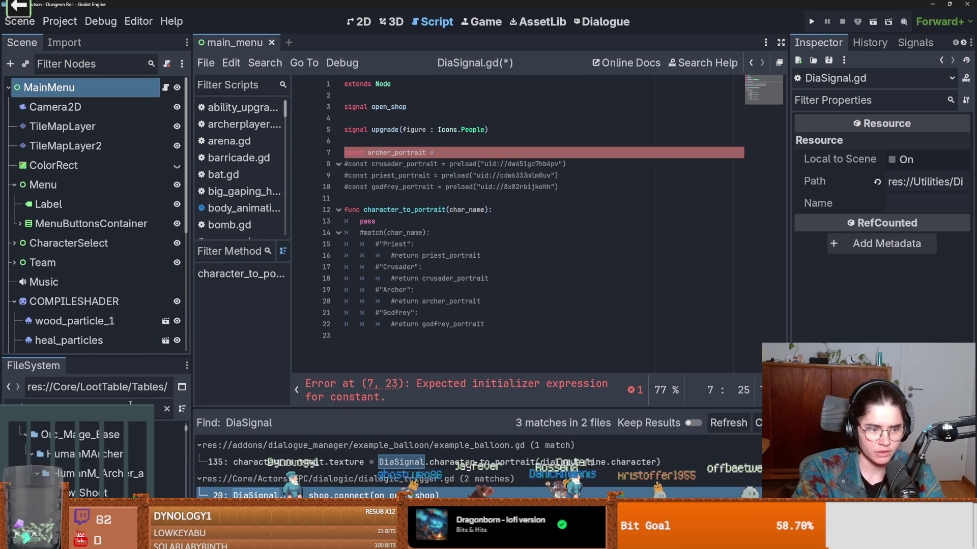
{"action": "type", "text": "_po"}
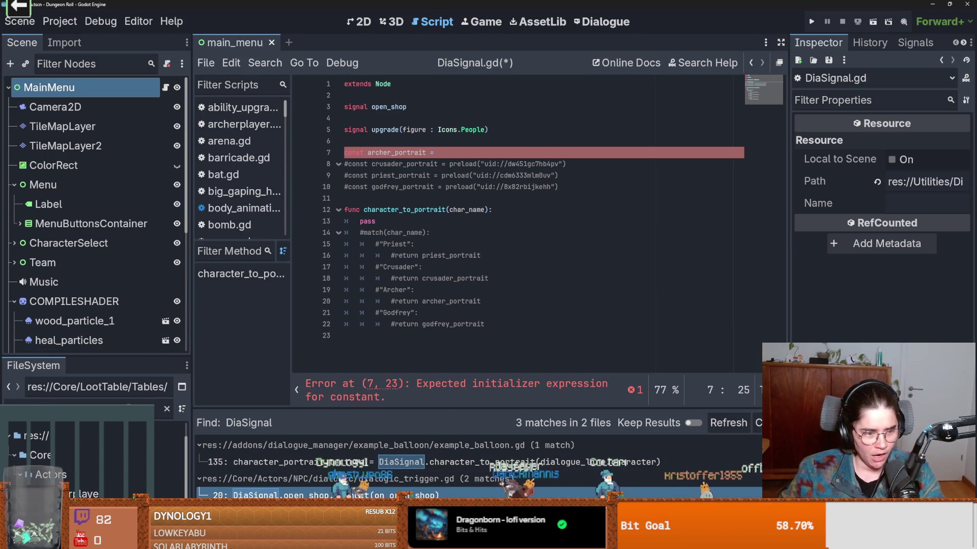
{"action": "left_click_drag", "start_coordinate": [76, 513], "coordinate": [465, 153]}
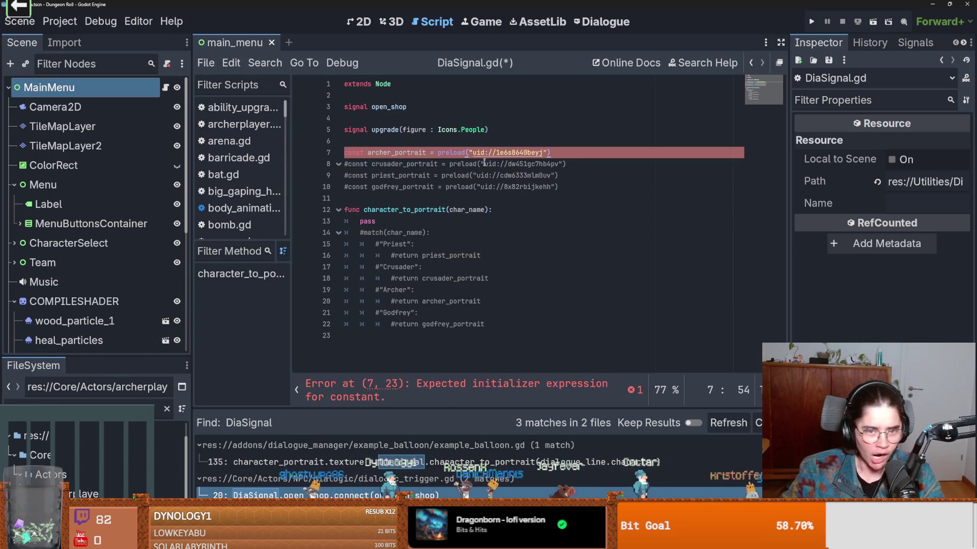
- Delete the commented crusader_portrait line
{"action": "left_click_drag", "start_coordinate": [566, 164], "coordinate": [348, 168]}
{"action": "left_click_drag", "start_coordinate": [408, 163], "coordinate": [343, 164]}
{"action": "key", "text": "BackSpace"}
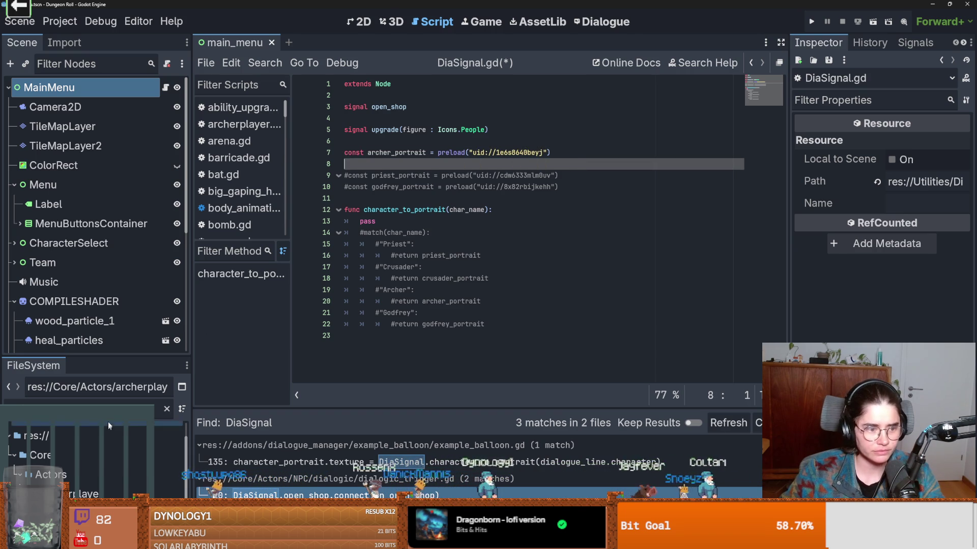
{"action": "scroll", "coordinate": [76, 457], "scroll_direction": "up", "scroll_amount": 3}
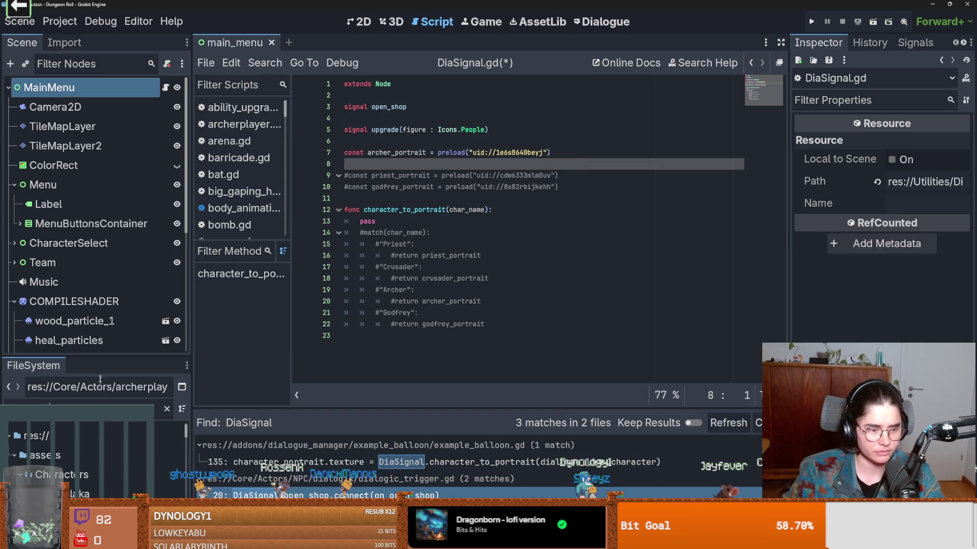
- Drag crusader_portrait.png into line 8 as a CRUSADER_PORTRAIT preload
{"action": "left_click_drag", "start_coordinate": [106, 356], "coordinate": [107, 150]}
{"action": "scroll", "coordinate": [88, 331], "scroll_direction": "down", "scroll_amount": 3}
{"action": "scroll", "coordinate": [87, 332], "scroll_direction": "up", "scroll_amount": 3}
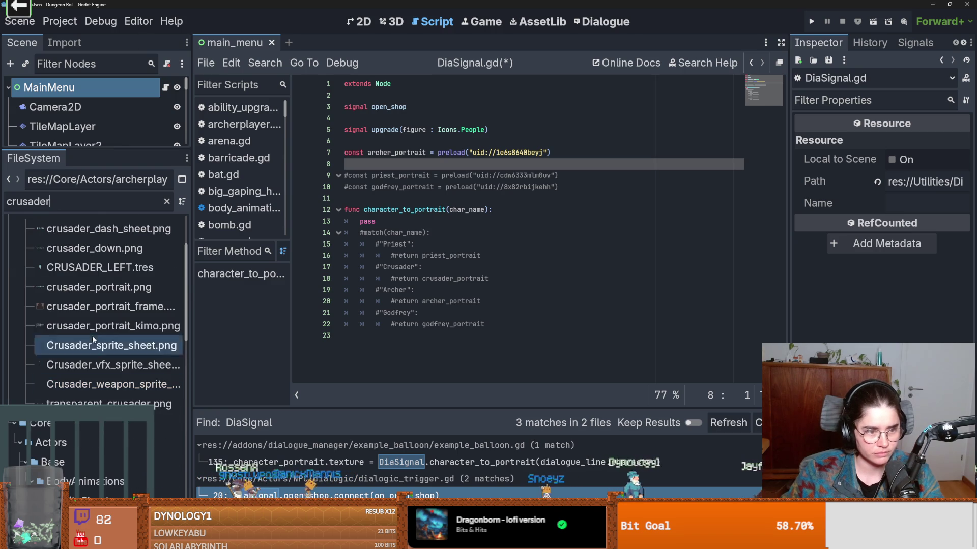
{"action": "scroll", "coordinate": [88, 331], "scroll_direction": "up", "scroll_amount": 2}
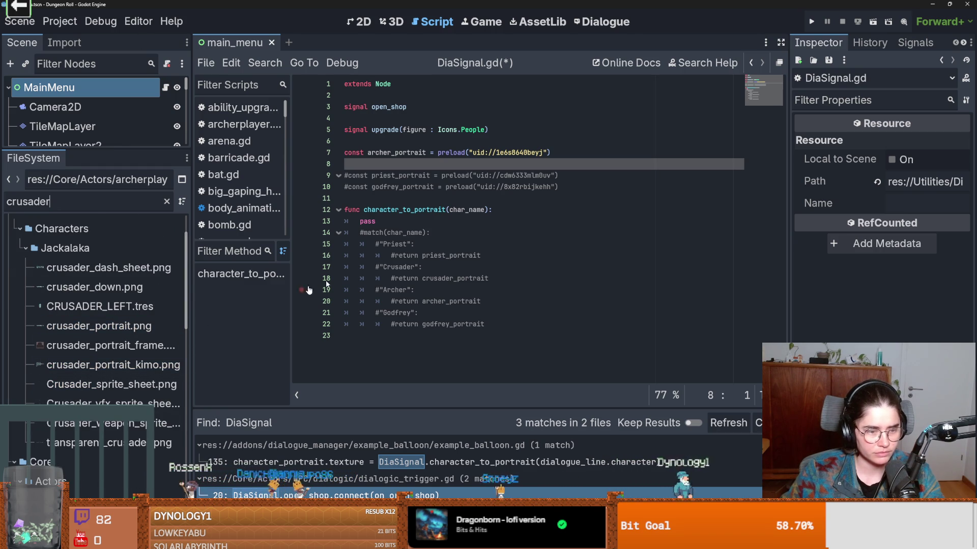
{"action": "mouse_move", "coordinate": [128, 331]}
{"action": "left_mouse_down"}
{"action": "mouse_move", "coordinate": [397, 197]}
{"action": "mouse_move", "coordinate": [399, 173]}
{"action": "left_mouse_up"}
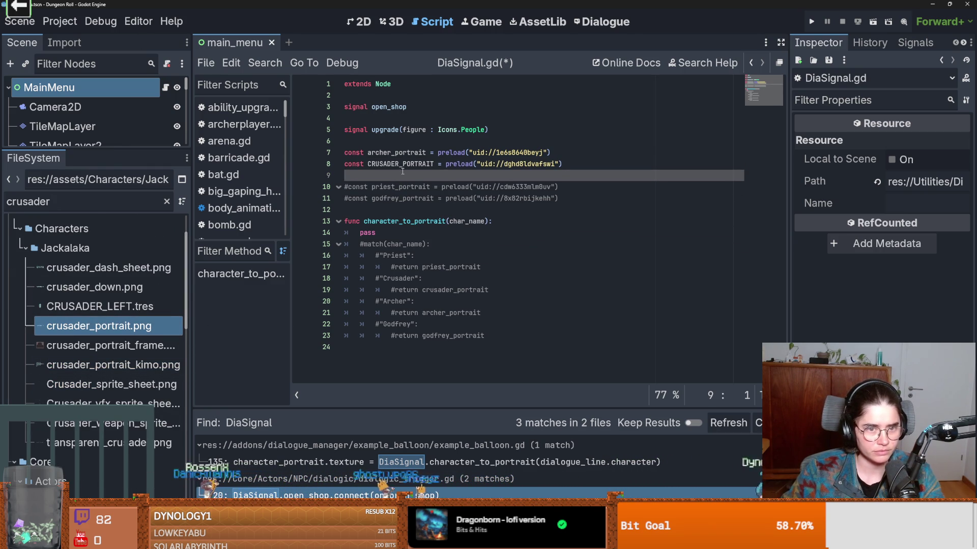
{"action": "left_click", "coordinate": [48, 331]}
- Preview alternative crusader images: crusader_portrait_kimo, portrait frame, crusader_down, transparent_crusader and weapon sheet
{"action": "scroll", "coordinate": [103, 395], "scroll_direction": "down", "scroll_amount": 5}
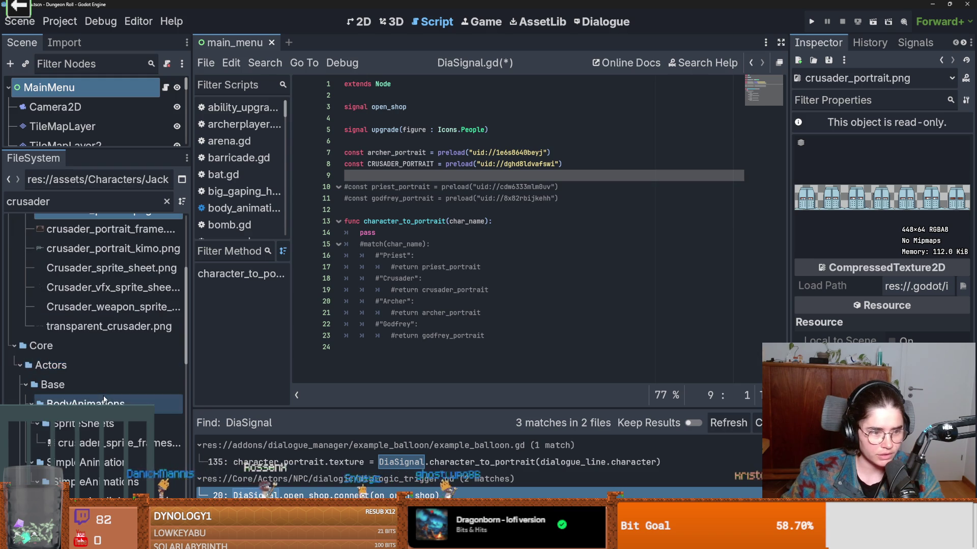
{"action": "scroll", "coordinate": [103, 407], "scroll_direction": "up", "scroll_amount": 5}
{"action": "left_click", "coordinate": [139, 367]}
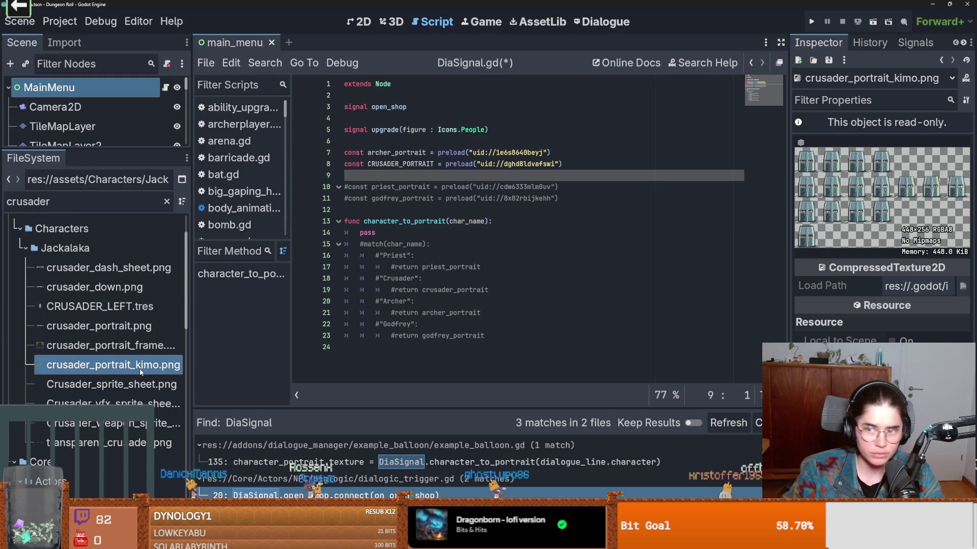
{"action": "left_click", "coordinate": [141, 347]}
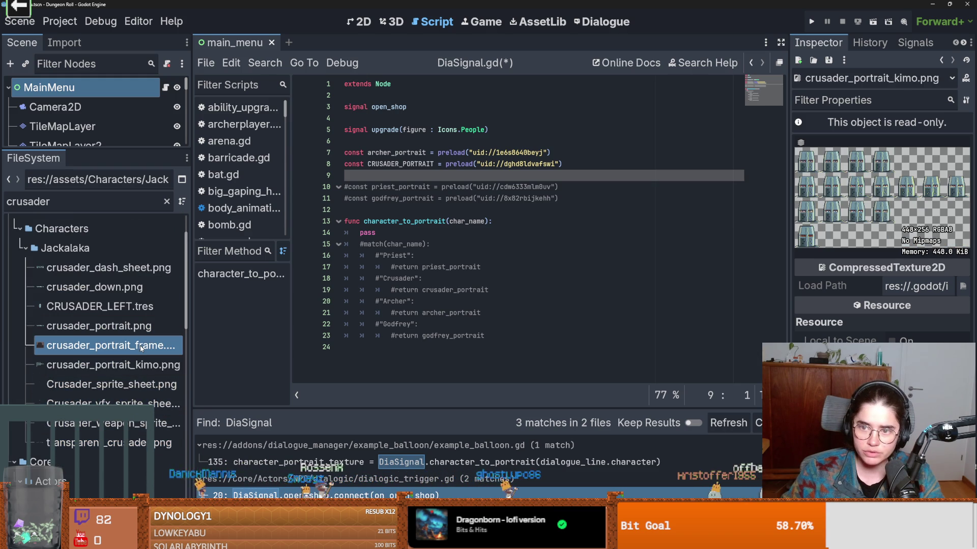
{"action": "left_click", "coordinate": [117, 288]}
{"action": "left_click", "coordinate": [107, 443]}
{"action": "left_click", "coordinate": [107, 423]}
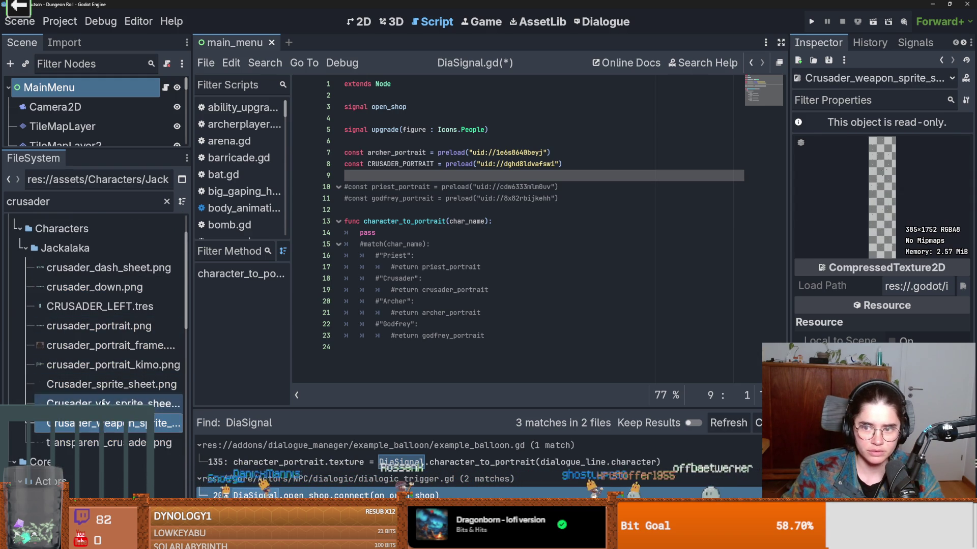
{"action": "scroll", "coordinate": [111, 449], "scroll_direction": "down", "scroll_amount": 3}
{"action": "scroll", "coordinate": [109, 447], "scroll_direction": "down", "scroll_amount": 6}
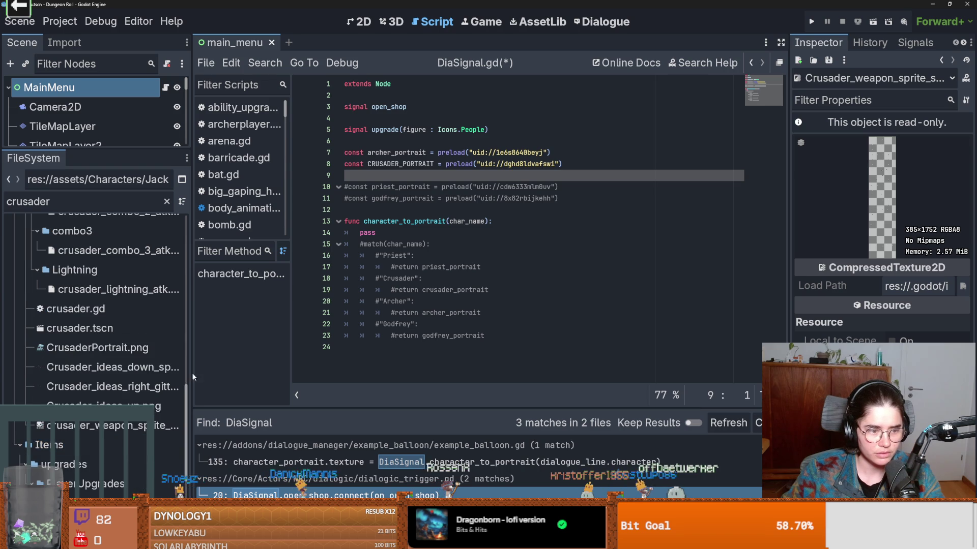
{"action": "mouse_move", "coordinate": [184, 294]}
{"action": "left_mouse_down"}
{"action": "mouse_move", "coordinate": [179, 460]}
{"action": "mouse_move", "coordinate": [186, 209]}
{"action": "left_mouse_up"}
- Clear the filter and browse ArtPriorities/HIGHPRIORITY, previewing crusader and knight textures
{"action": "left_click", "coordinate": [167, 201]}
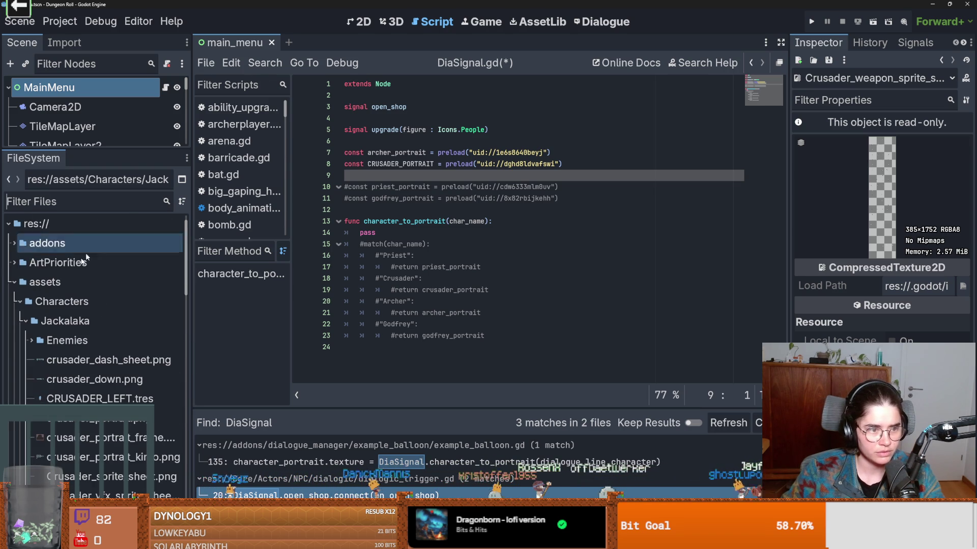
{"action": "left_click", "coordinate": [15, 262]}
{"action": "left_click", "coordinate": [35, 284]}
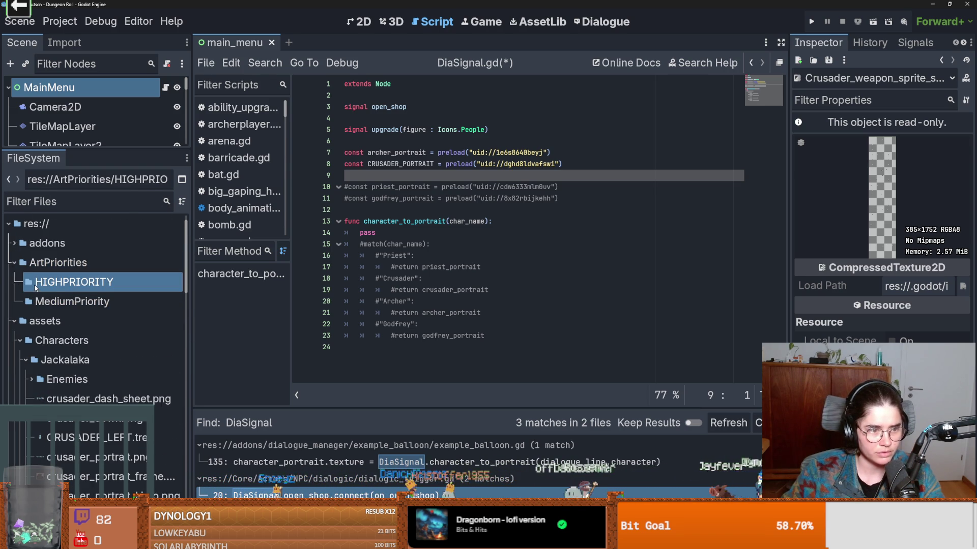
{"action": "mouse_move", "coordinate": [34, 285]}
{"action": "left_mouse_down"}
{"action": "mouse_move", "coordinate": [36, 301]}
{"action": "mouse_move", "coordinate": [380, 265]}
{"action": "left_mouse_up"}
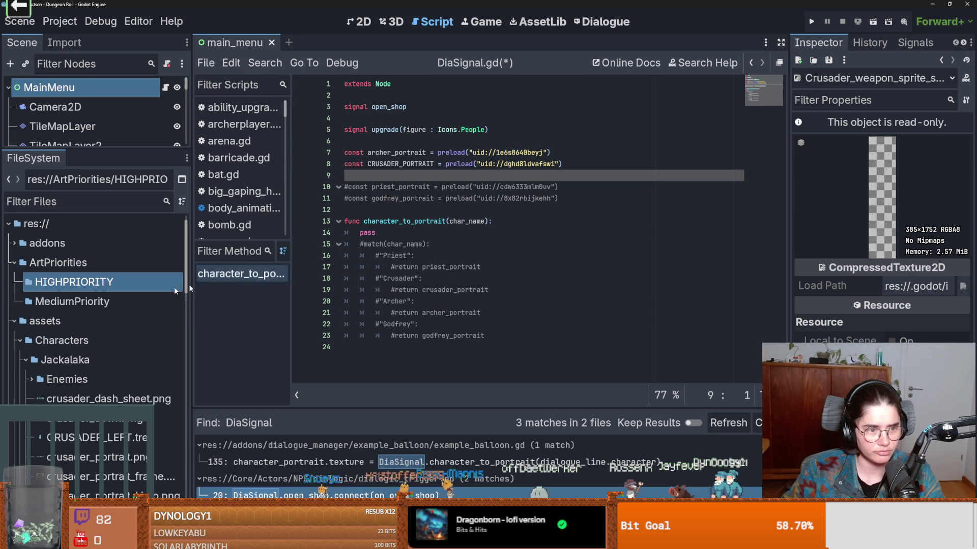
{"action": "left_click", "coordinate": [97, 418]}
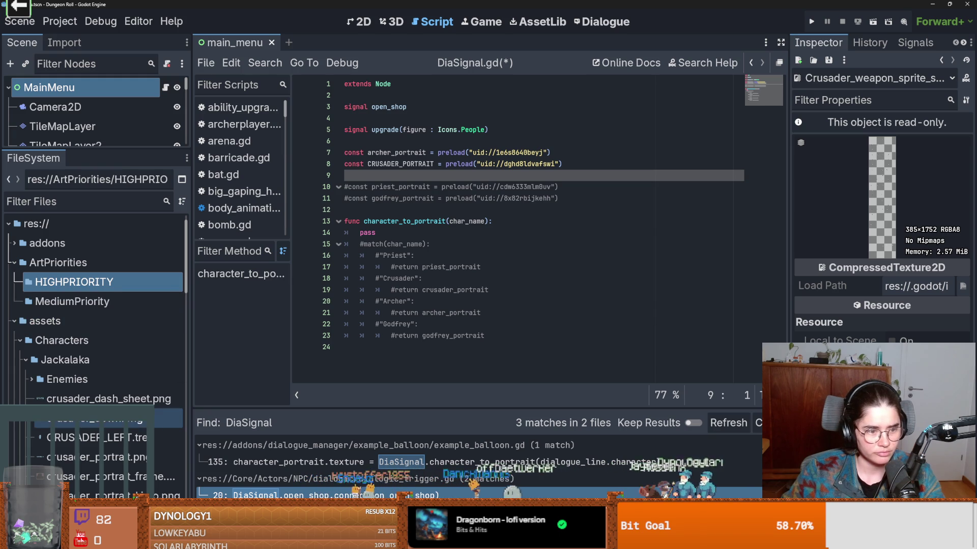
{"action": "scroll", "coordinate": [102, 401], "scroll_direction": "down", "scroll_amount": 5}
{"action": "left_click", "coordinate": [112, 400]}
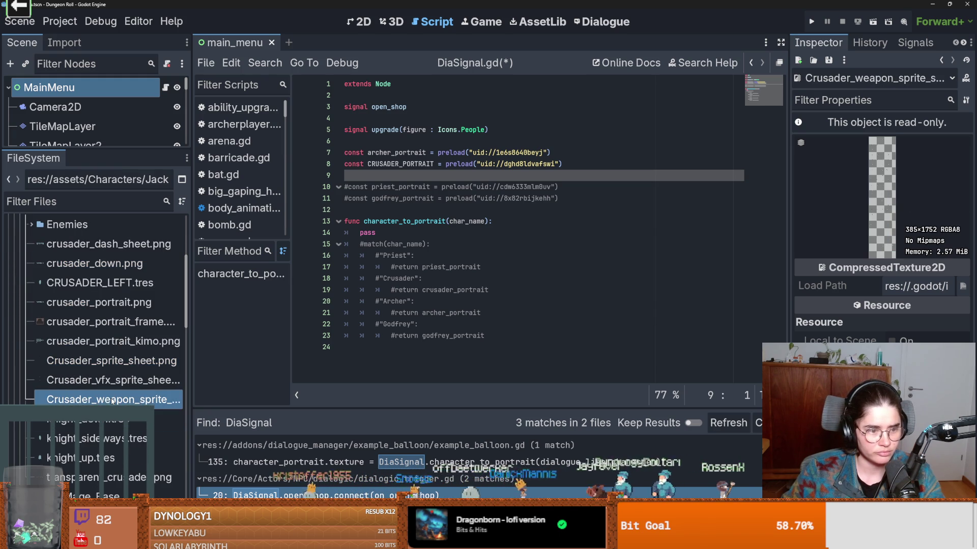
{"action": "left_click", "coordinate": [113, 419]}
{"action": "left_click", "coordinate": [115, 437]}
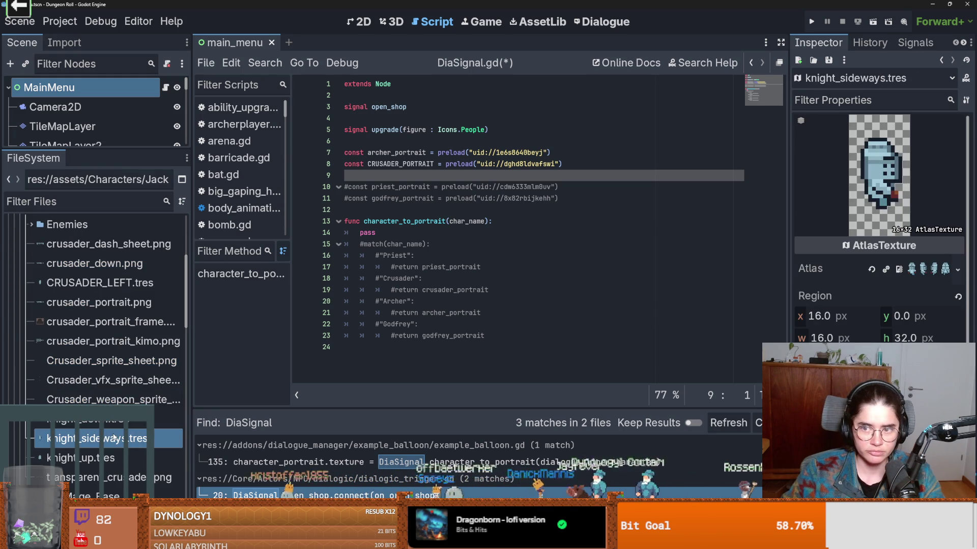
- Swap line 8's preload for CrusaderPortrait.png, found by filtering 'crusader', and save the script
{"action": "left_click", "coordinate": [97, 201]}
{"action": "type", "text": "crusad"}
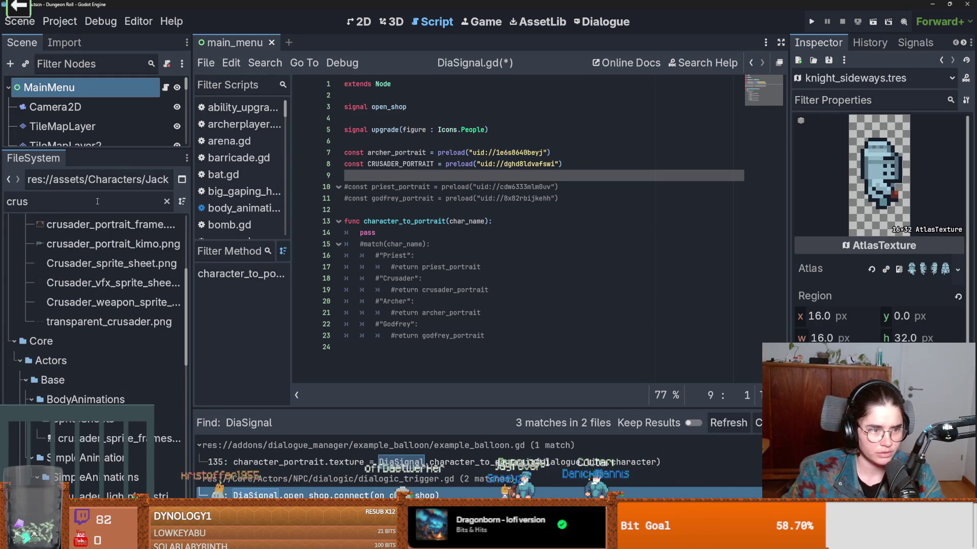
{"action": "type", "text": "er"}
{"action": "scroll", "coordinate": [87, 305], "scroll_direction": "down", "scroll_amount": 5}
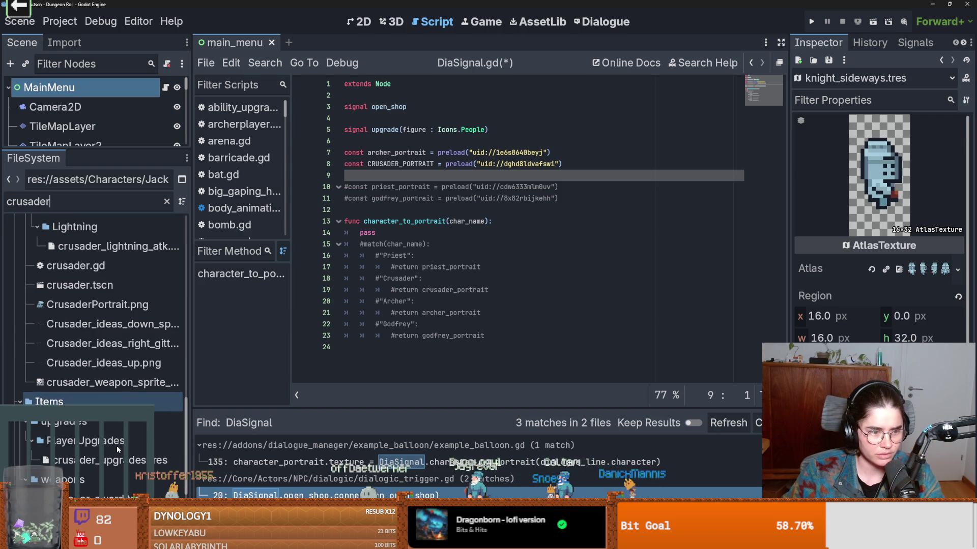
{"action": "left_click_drag", "start_coordinate": [561, 164], "coordinate": [445, 164]}
{"action": "left_click_drag", "start_coordinate": [97, 304], "coordinate": [445, 165]}
{"action": "key", "text": "ctrl+s"}
- Uncomment the priest_portrait line and filter the FileSystem for 'priest'
{"action": "left_click", "coordinate": [443, 187]}
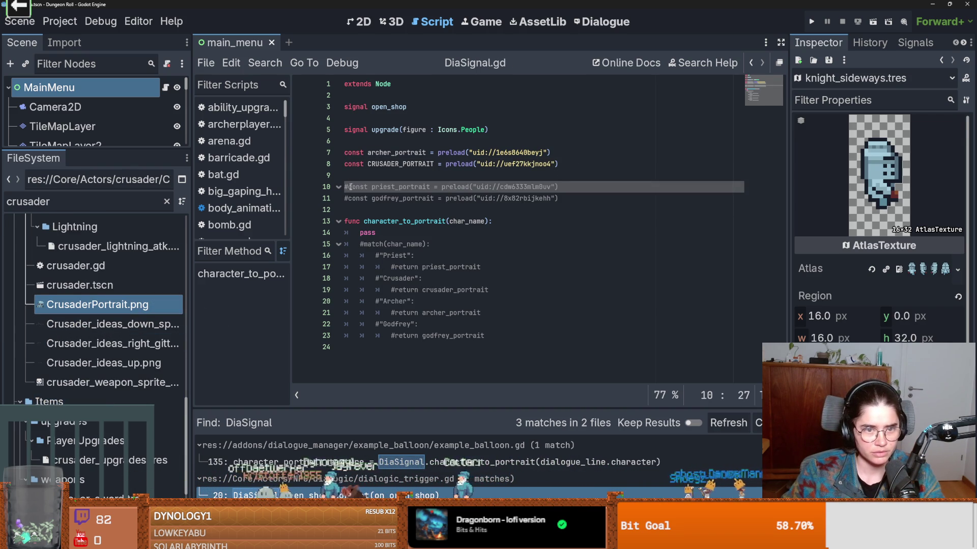
{"action": "key", "text": "ctrl+k"}
{"action": "key", "text": "Up"}
{"action": "double_click", "coordinate": [46, 203]}
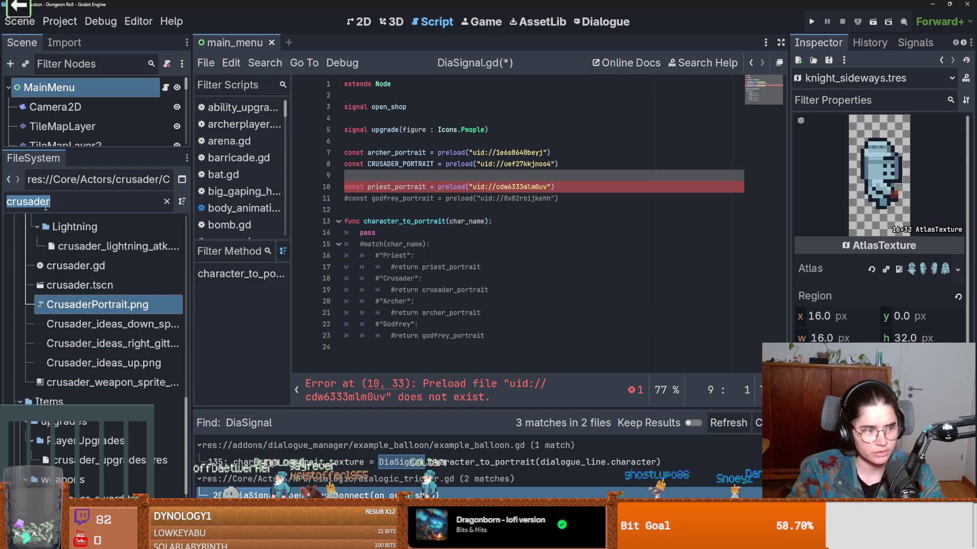
{"action": "type", "text": "priest"}
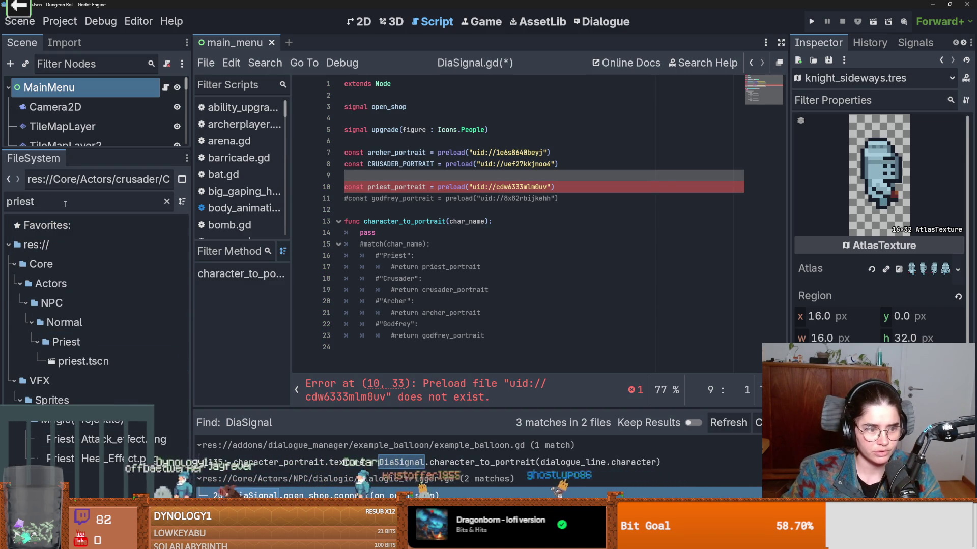
{"action": "key", "text": "BackSpace"}
{"action": "key", "text": "BackSpace"}
{"action": "key", "text": "BackSpace"}
{"action": "scroll", "coordinate": [173, 305], "scroll_direction": "down", "scroll_amount": 10}
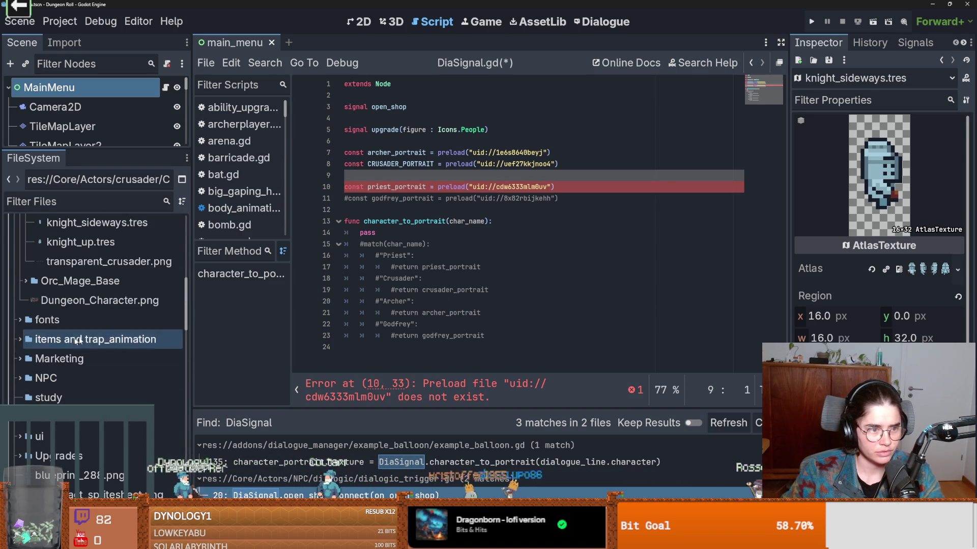
{"action": "scroll", "coordinate": [192, 297], "scroll_direction": "up", "scroll_amount": 10}
- Browse the Core, Actors, NPC and Figures folders looking for the priest portrait
{"action": "left_click", "coordinate": [12, 284]}
{"action": "left_click", "coordinate": [9, 306]}
{"action": "left_click", "coordinate": [14, 342]}
{"action": "left_click", "coordinate": [14, 341]}
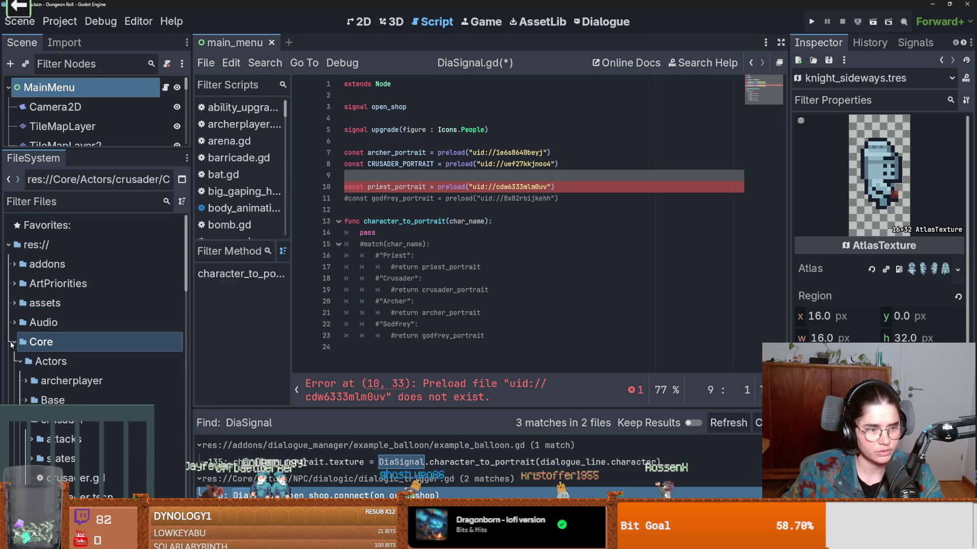
{"action": "left_click", "coordinate": [19, 362]}
{"action": "left_click", "coordinate": [19, 362]}
{"action": "left_click", "coordinate": [17, 421]}
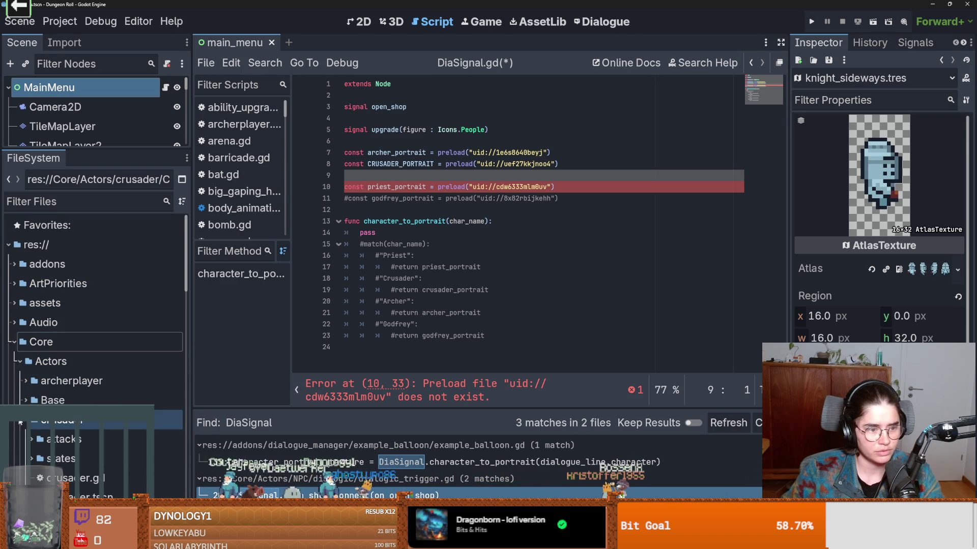
{"action": "left_click", "coordinate": [21, 421]}
{"action": "scroll", "coordinate": [50, 407], "scroll_direction": "down", "scroll_amount": 2}
{"action": "double_click", "coordinate": [62, 438]}
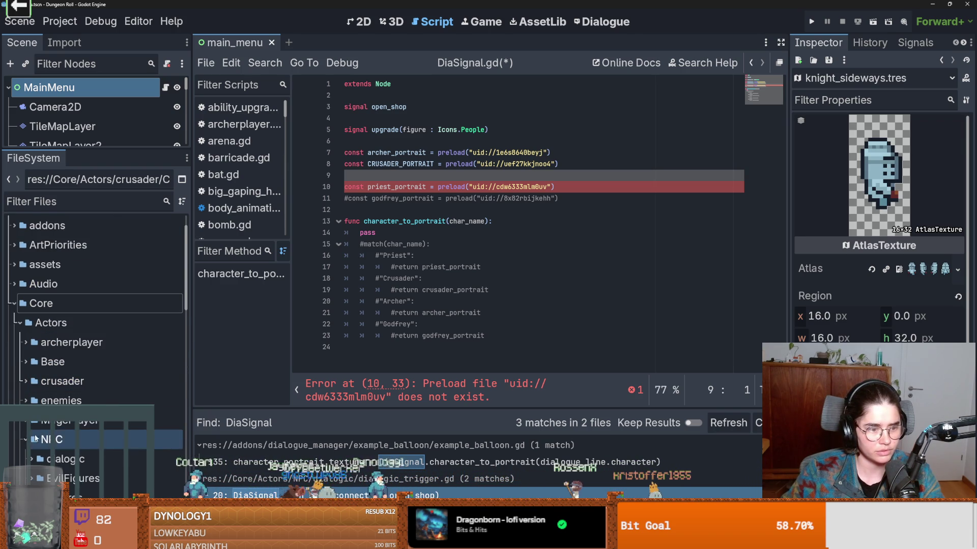
{"action": "scroll", "coordinate": [69, 440], "scroll_direction": "down", "scroll_amount": 3}
{"action": "left_click", "coordinate": [70, 440]}
{"action": "scroll", "coordinate": [69, 439], "scroll_direction": "down", "scroll_amount": 2}
{"action": "left_click", "coordinate": [61, 376]}
{"action": "double_click", "coordinate": [61, 377]}
{"action": "scroll", "coordinate": [69, 396], "scroll_direction": "down", "scroll_amount": 2}
{"action": "left_click", "coordinate": [76, 399]}
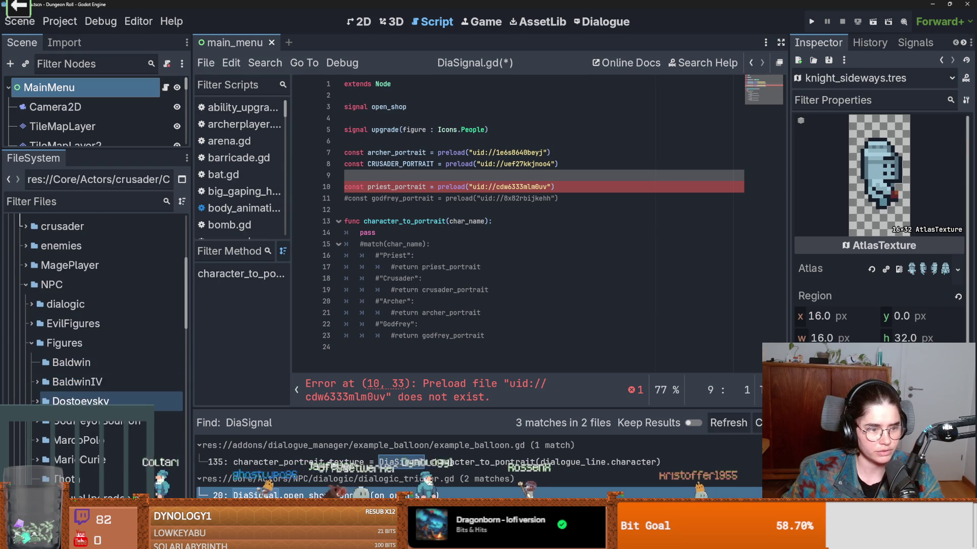
{"action": "scroll", "coordinate": [76, 399], "scroll_direction": "down", "scroll_amount": 2}
{"action": "left_click", "coordinate": [76, 402]}
{"action": "left_click", "coordinate": [66, 440]}
{"action": "scroll", "coordinate": [92, 407], "scroll_direction": "down", "scroll_amount": 2}
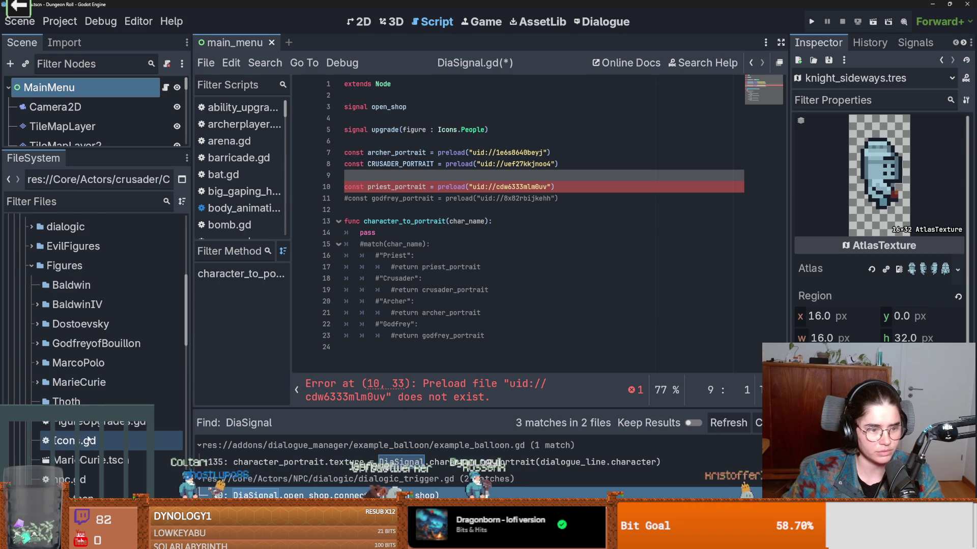
{"action": "left_click", "coordinate": [91, 422]}
{"action": "left_click", "coordinate": [96, 351]}
- Check the MarcoPolo, MarieCurie, Baldwin, Priest, crusader and dialogic folders for portrait images
{"action": "left_click", "coordinate": [101, 362]}
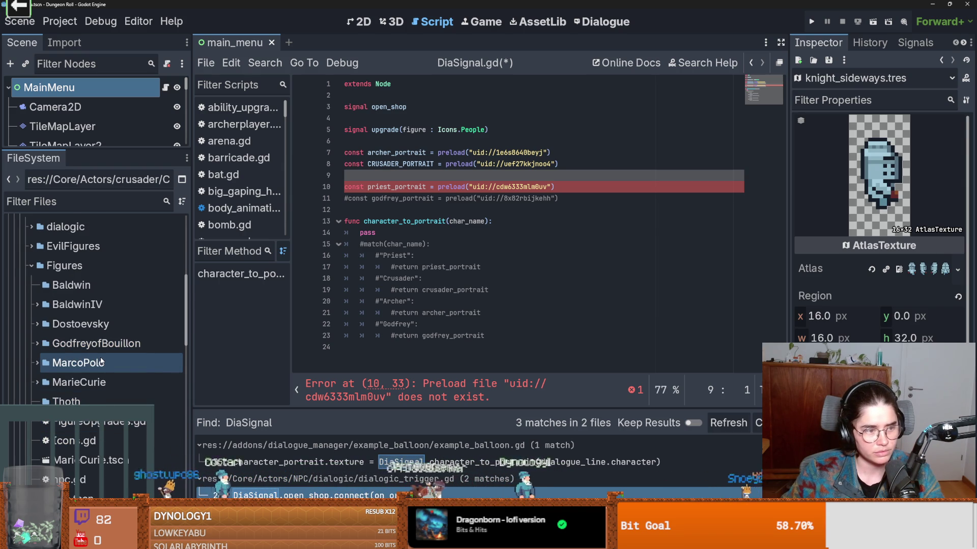
{"action": "left_click", "coordinate": [102, 350]}
{"action": "left_click", "coordinate": [114, 356]}
{"action": "left_click", "coordinate": [111, 349]}
{"action": "left_click", "coordinate": [102, 382]}
{"action": "left_click", "coordinate": [102, 401]}
{"action": "left_click", "coordinate": [101, 382]}
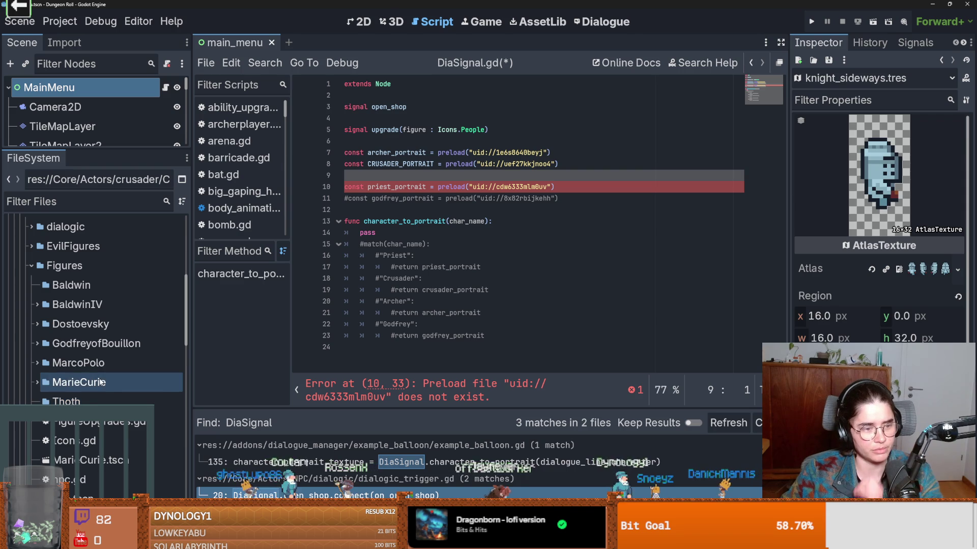
{"action": "left_click", "coordinate": [87, 365]}
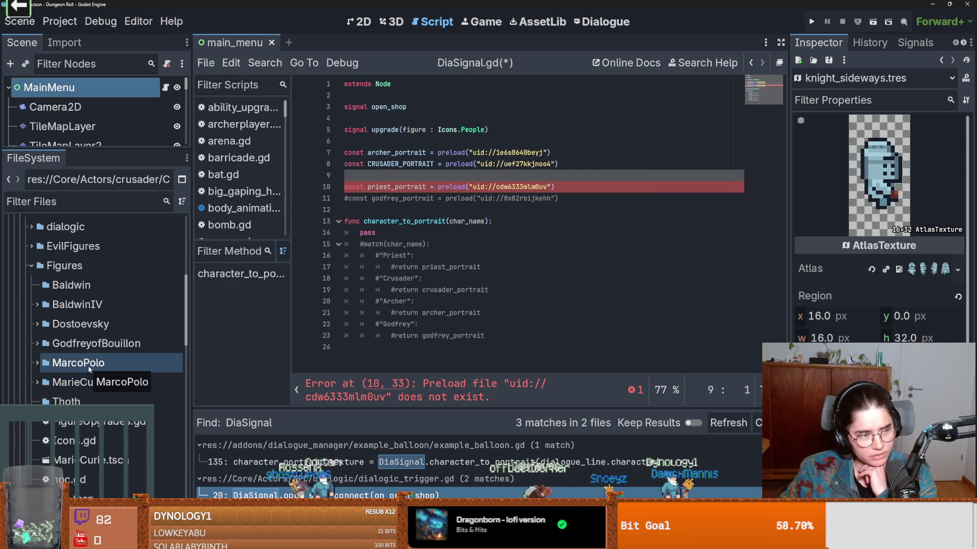
{"action": "left_click", "coordinate": [48, 311]}
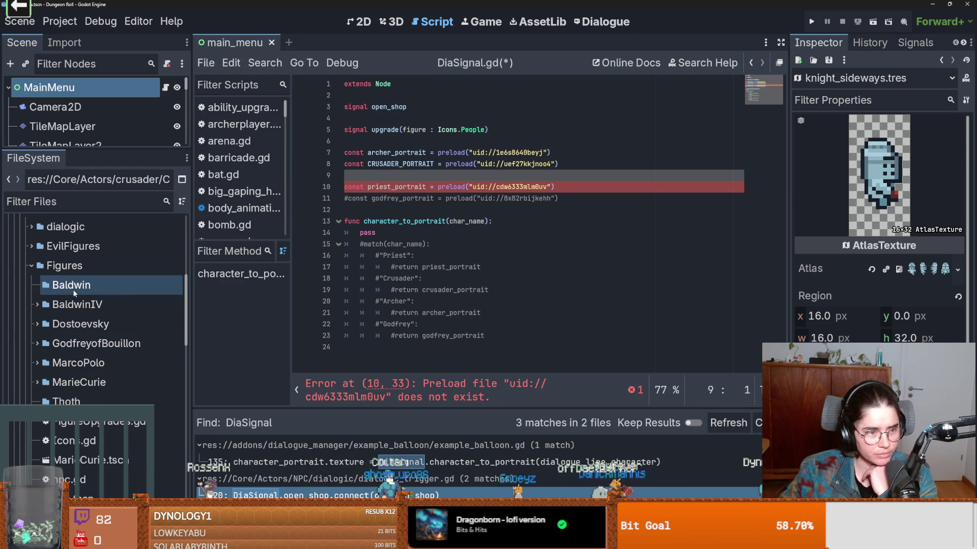
{"action": "left_click", "coordinate": [32, 266]}
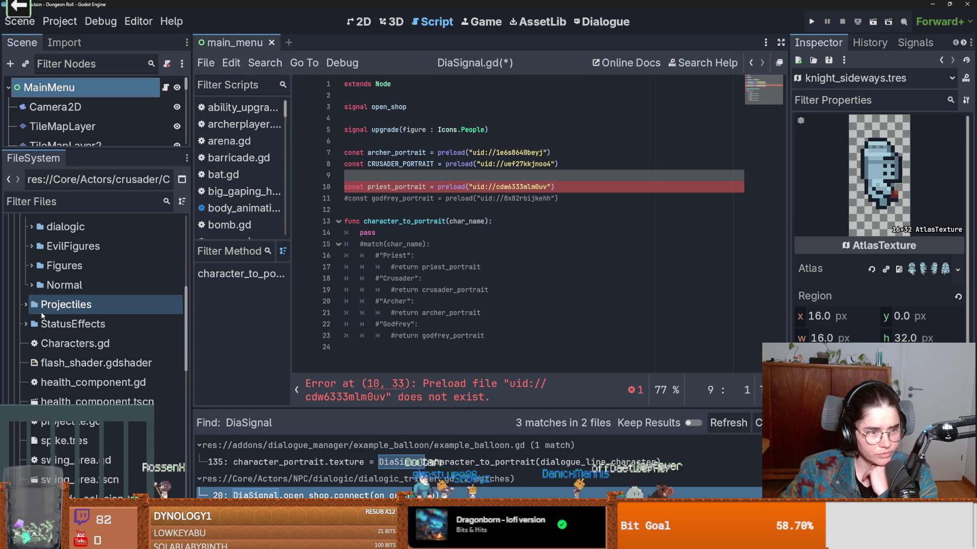
{"action": "left_click", "coordinate": [32, 287]}
{"action": "left_click", "coordinate": [36, 304]}
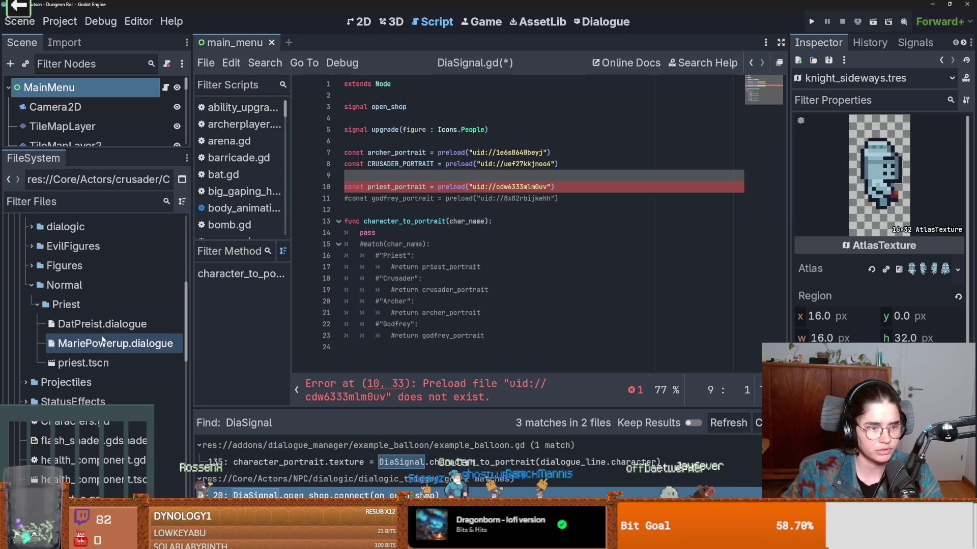
{"action": "scroll", "coordinate": [102, 344], "scroll_direction": "down", "scroll_amount": 2}
{"action": "scroll", "coordinate": [103, 345], "scroll_direction": "up", "scroll_amount": 5}
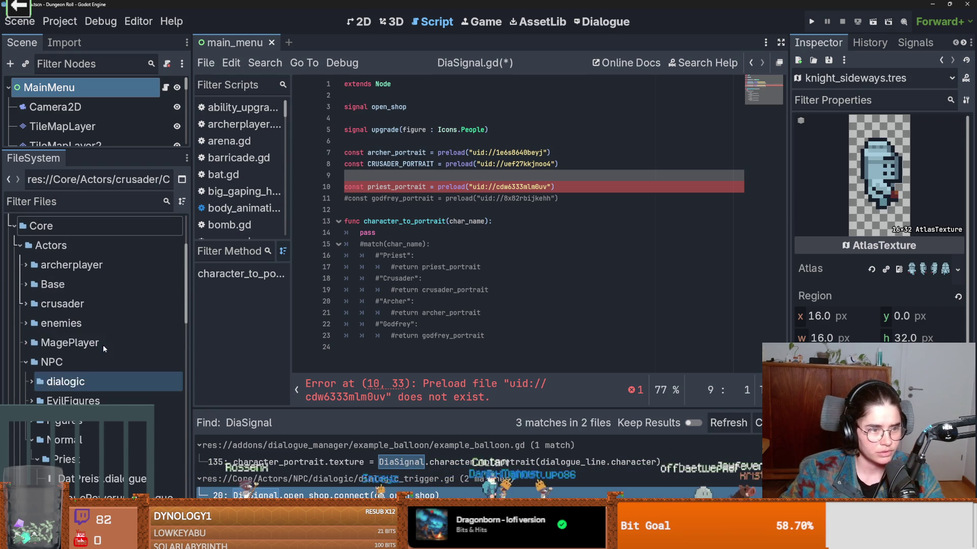
{"action": "left_click", "coordinate": [26, 304]}
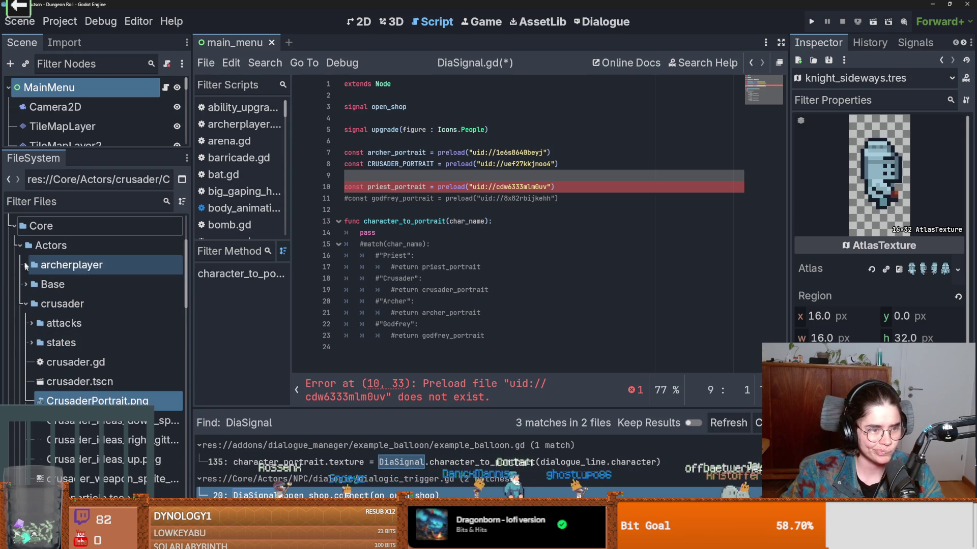
{"action": "left_click", "coordinate": [25, 306]}
{"action": "left_click", "coordinate": [31, 381]}
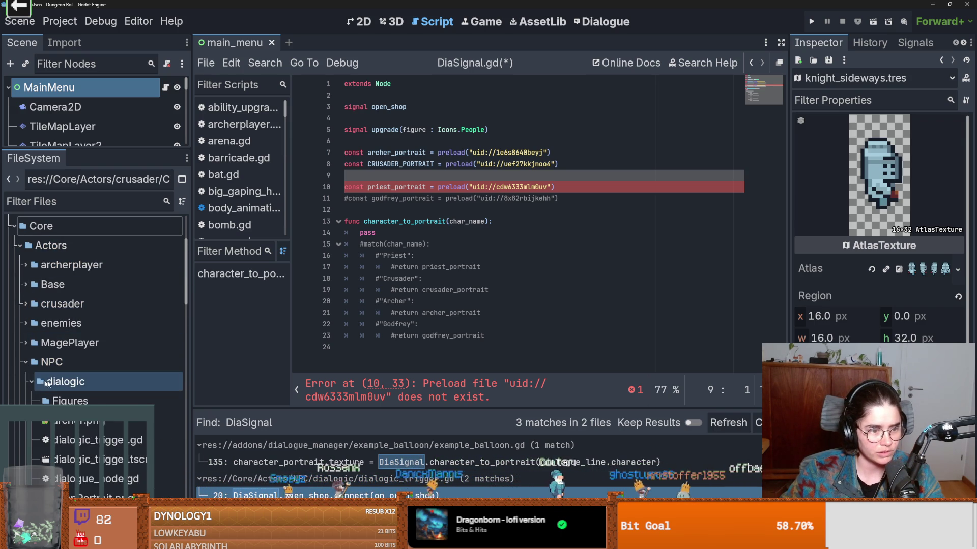
{"action": "scroll", "coordinate": [175, 336], "scroll_direction": "down", "scroll_amount": 3}
- Replace the broken priest preload with a preload of JohnPortrait.png
{"action": "triple_click", "coordinate": [454, 187]}
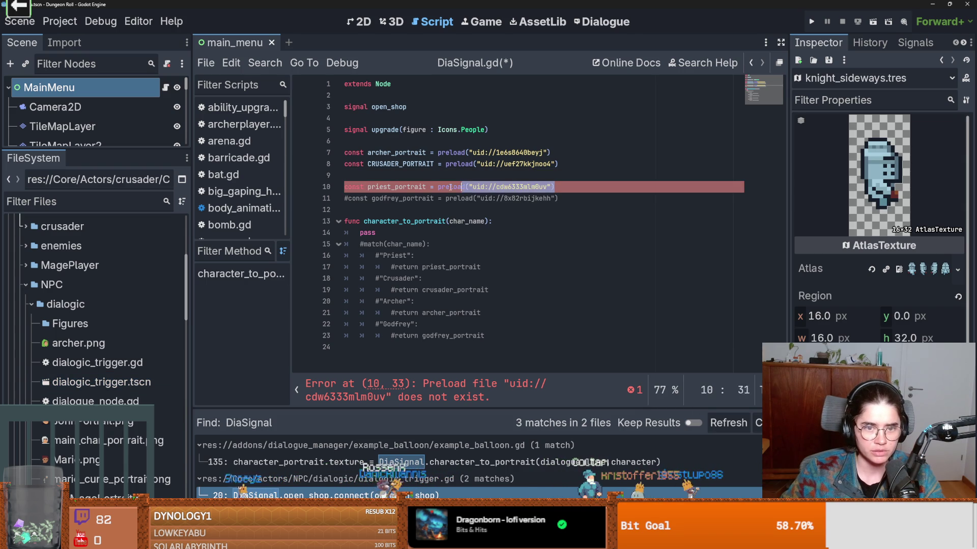
{"action": "key", "text": "BackSpace"}
{"action": "mouse_move", "coordinate": [102, 421]}
{"action": "left_mouse_down"}
{"action": "mouse_move", "coordinate": [376, 311]}
{"action": "mouse_move", "coordinate": [444, 189]}
{"action": "left_mouse_up"}
{"action": "key", "text": "Down"}
{"action": "key", "text": "Down"}
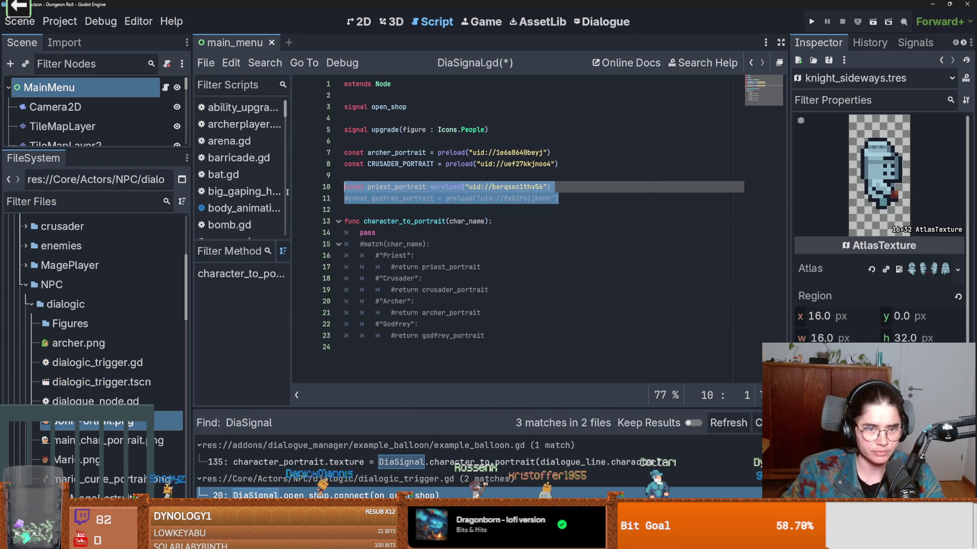
- Swap the old commented Godfrey line for a GODFREY_PORTRAIT preload of godfreyPortrait.png
{"action": "left_click_drag", "start_coordinate": [560, 199], "coordinate": [345, 198]}
{"action": "key", "text": "Delete"}
{"action": "key", "text": "Delete"}
{"action": "key", "text": "Return"}
{"action": "key", "text": "Up"}
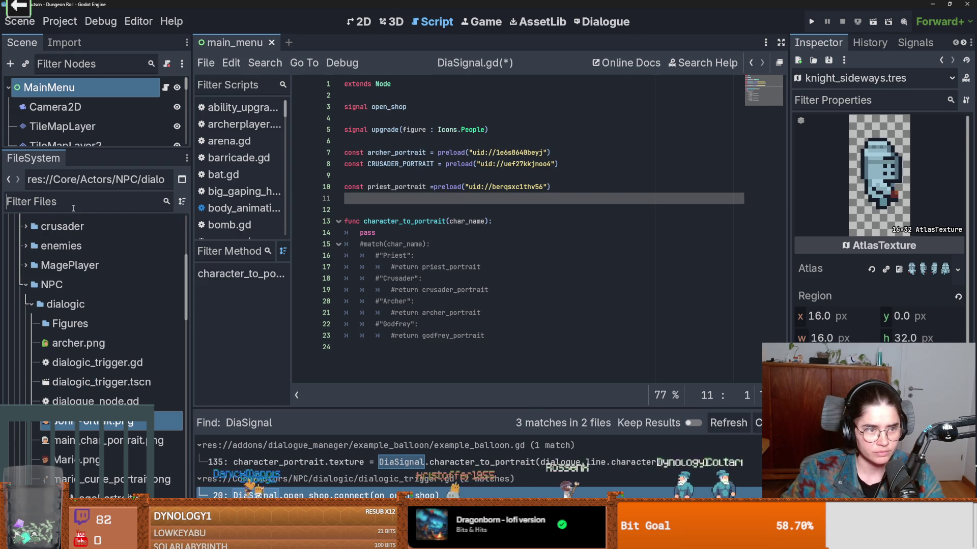
{"action": "left_click", "coordinate": [73, 202]}
{"action": "type", "text": "godfre"}
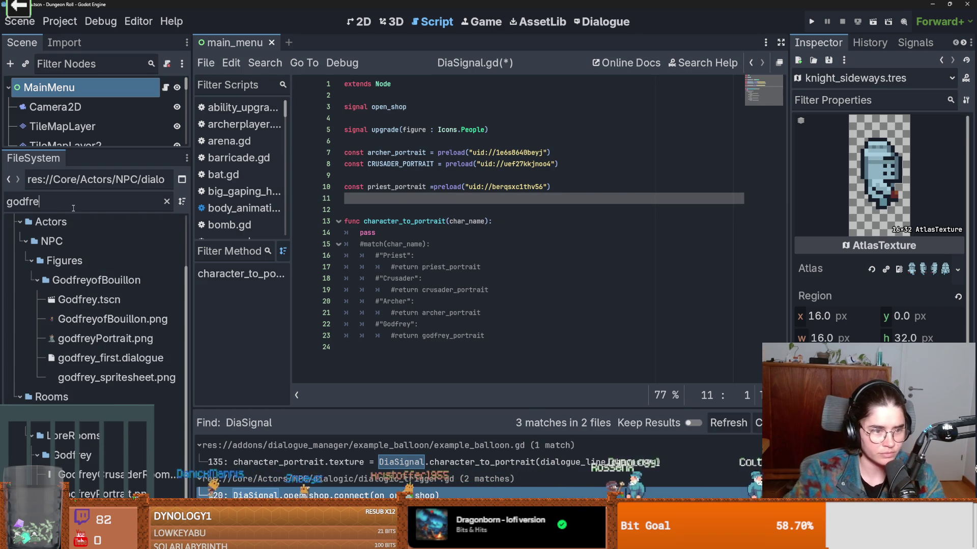
{"action": "mouse_move", "coordinate": [106, 338]}
{"action": "left_mouse_down"}
{"action": "mouse_move", "coordinate": [422, 201]}
{"action": "mouse_move", "coordinate": [422, 213]}
{"action": "left_mouse_up"}
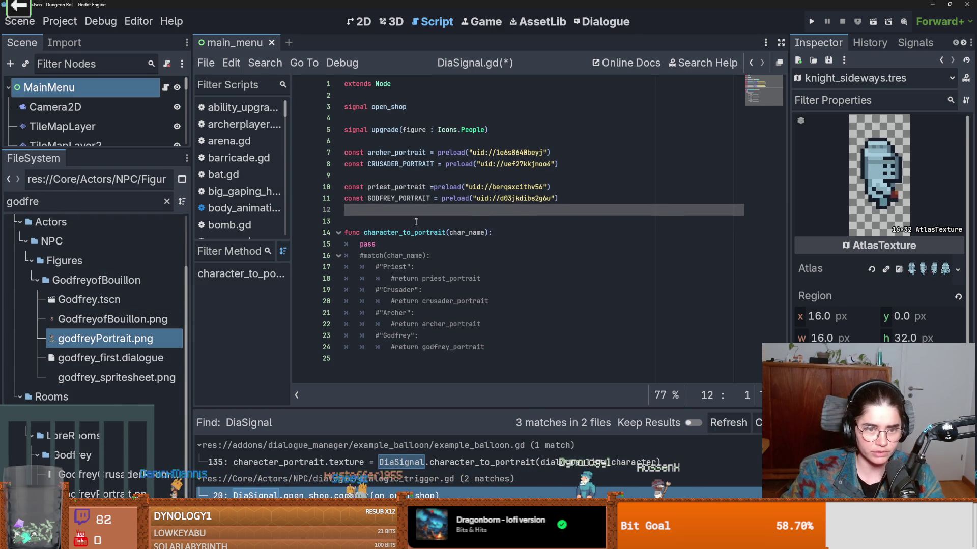
- Remove the pass placeholder and uncomment the character_to_portrait match block
{"action": "left_click", "coordinate": [390, 249]}
{"action": "key", "text": "BackSpace"}
{"action": "key", "text": "BackSpace"}
{"action": "key", "text": "BackSpace"}
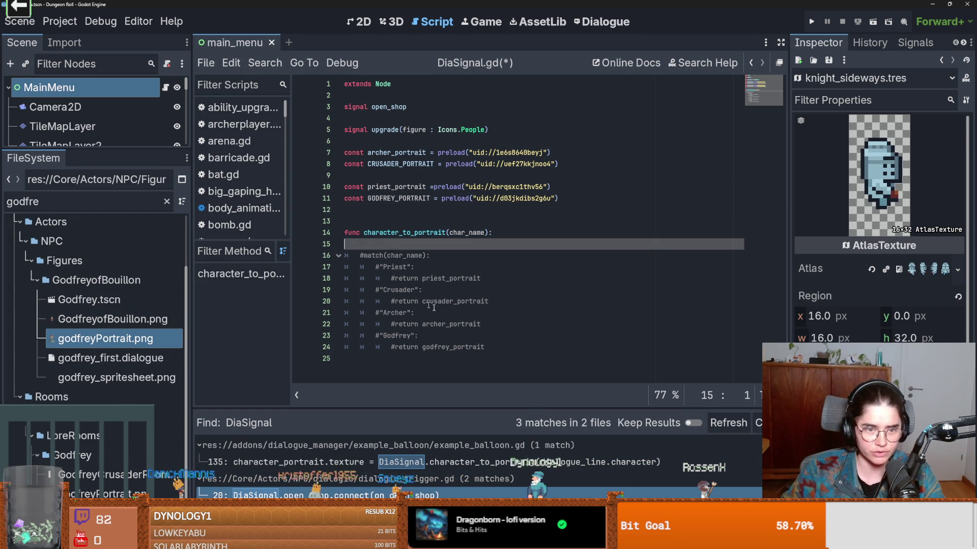
{"action": "left_click_drag", "start_coordinate": [486, 347], "coordinate": [275, 258]}
{"action": "key", "text": "ctrl+k"}
{"action": "left_click", "coordinate": [414, 244]}
{"action": "key", "text": "BackSpace"}
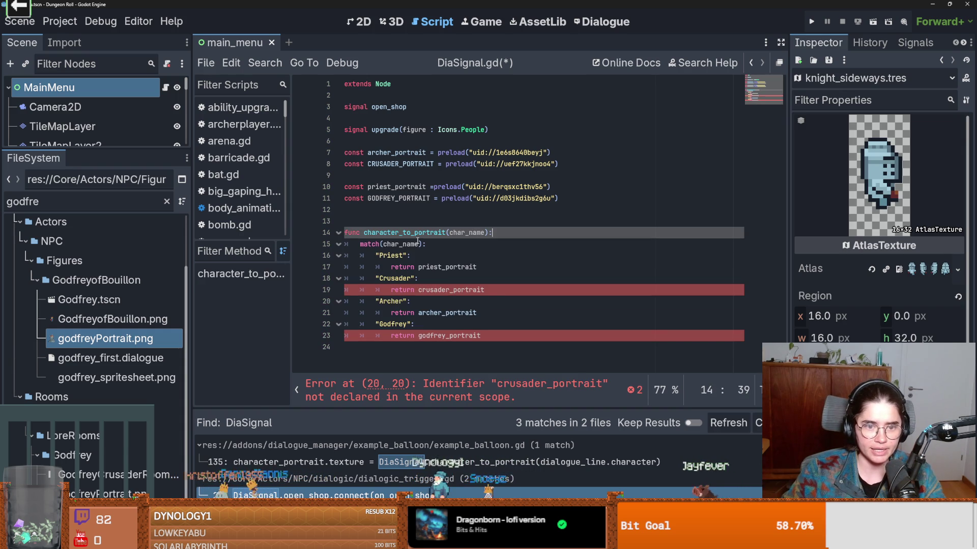
- Rename godfrey_portrait to GODFREY_PORTRAIT in the match, save, and run the game
{"action": "left_click", "coordinate": [399, 198]}
{"action": "left_click", "coordinate": [402, 164]}
{"action": "left_click", "coordinate": [439, 290]}
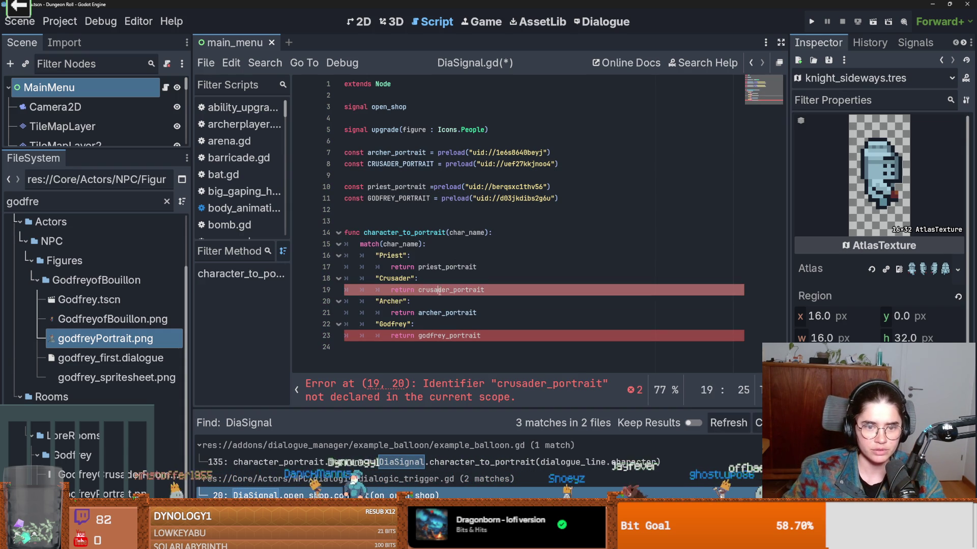
{"action": "left_click", "coordinate": [399, 198]}
{"action": "key", "text": "ctrl+c"}
{"action": "double_click", "coordinate": [449, 336]}
{"action": "key", "text": "ctrl+v"}
{"action": "key", "text": "ctrl+s"}
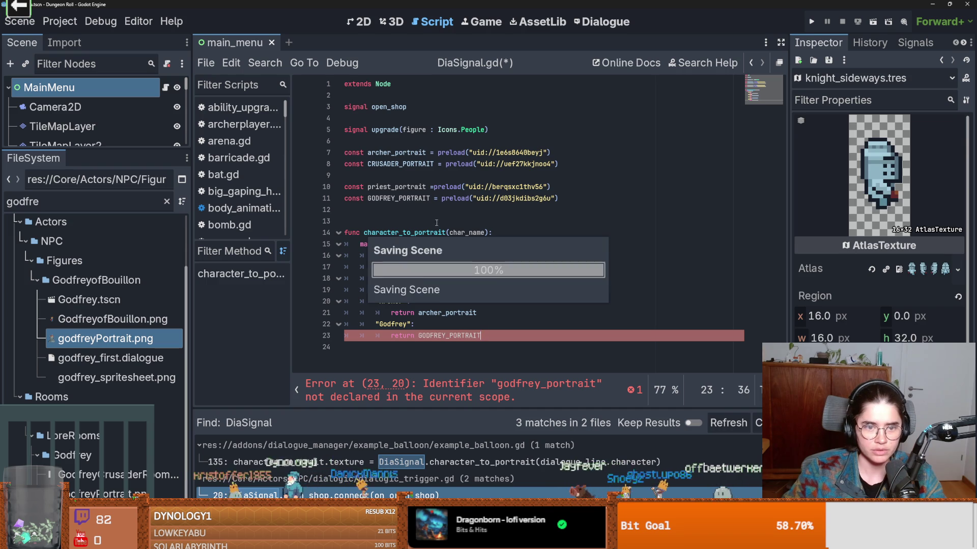
{"action": "left_click", "coordinate": [815, 21]}
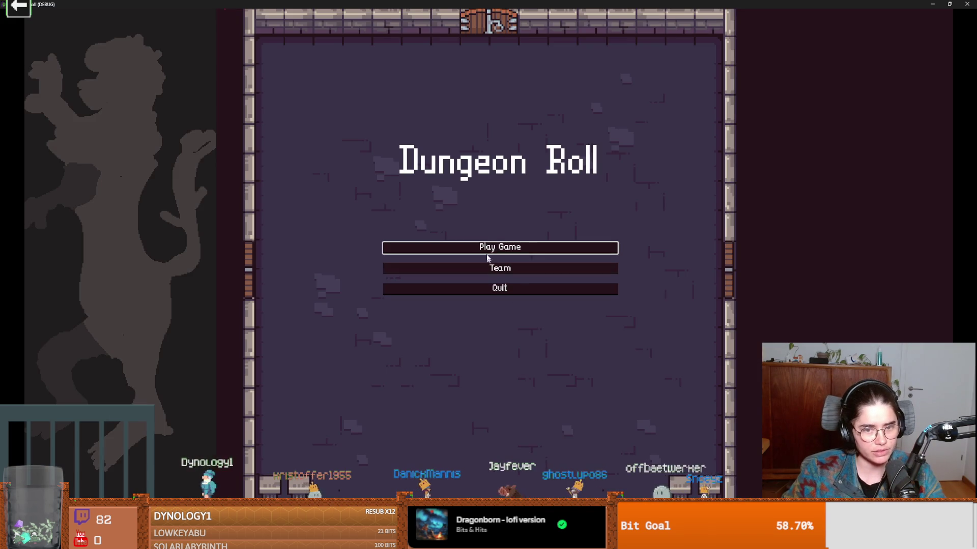
- Play as the Crusader, talk to the priest and choose 'where am I?'
{"action": "left_click", "coordinate": [488, 248]}
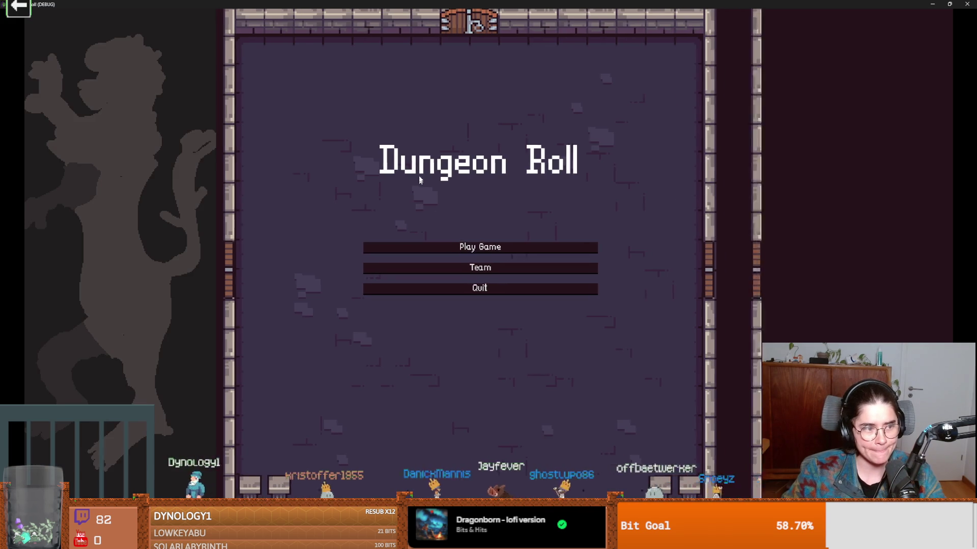
{"action": "left_click", "coordinate": [458, 207]}
{"action": "key", "text": "d"}
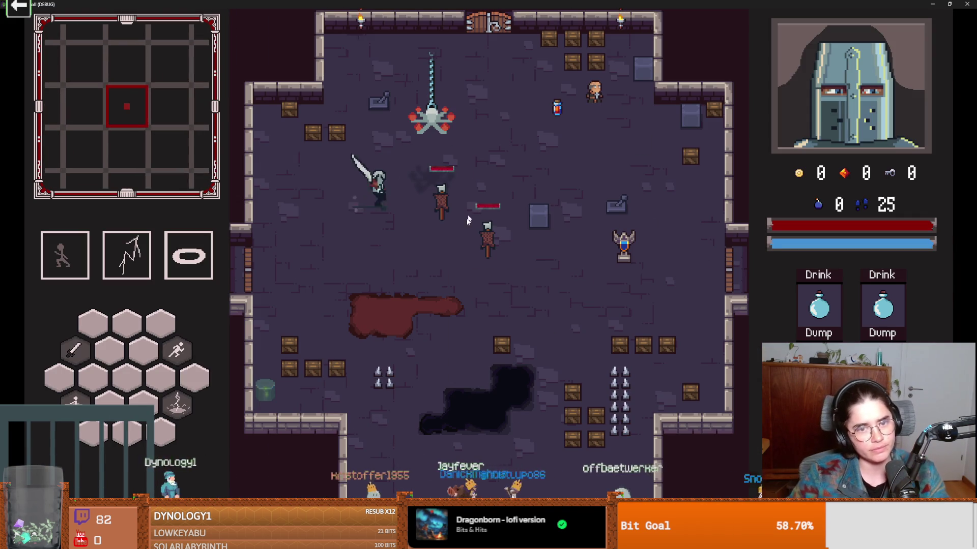
{"action": "key", "text": "space"}
{"action": "key", "text": "w"}
{"action": "key", "text": "d"}
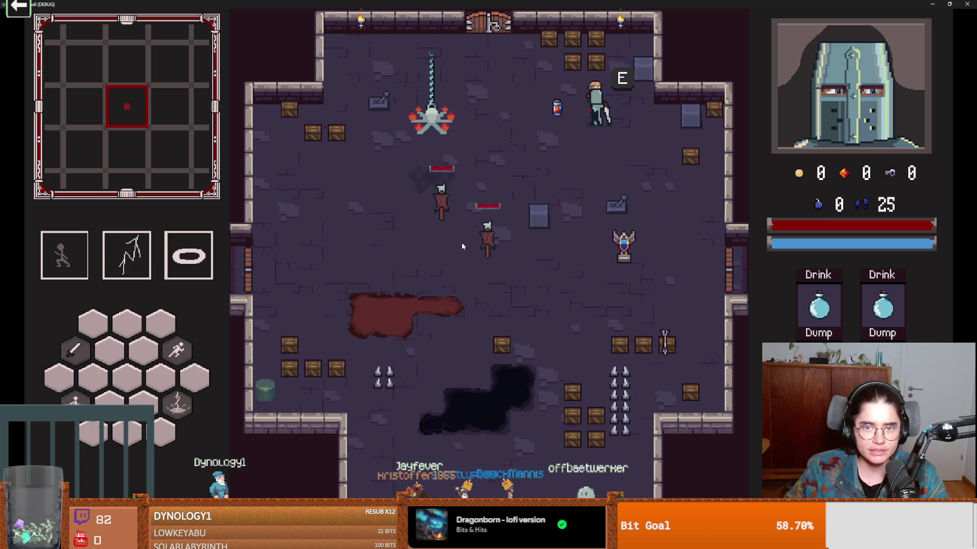
{"action": "key", "text": "e"}
{"action": "left_click", "coordinate": [436, 319]}
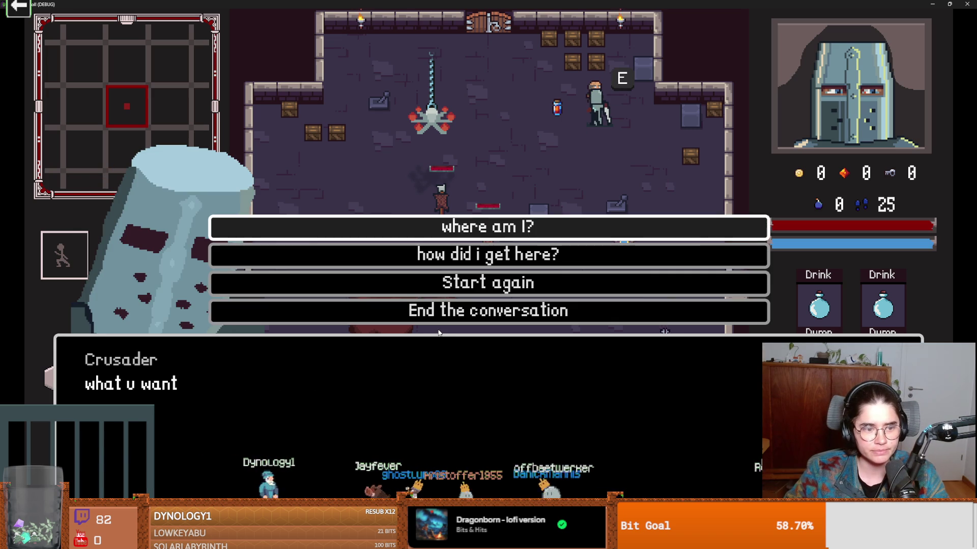
{"action": "left_click", "coordinate": [442, 232]}
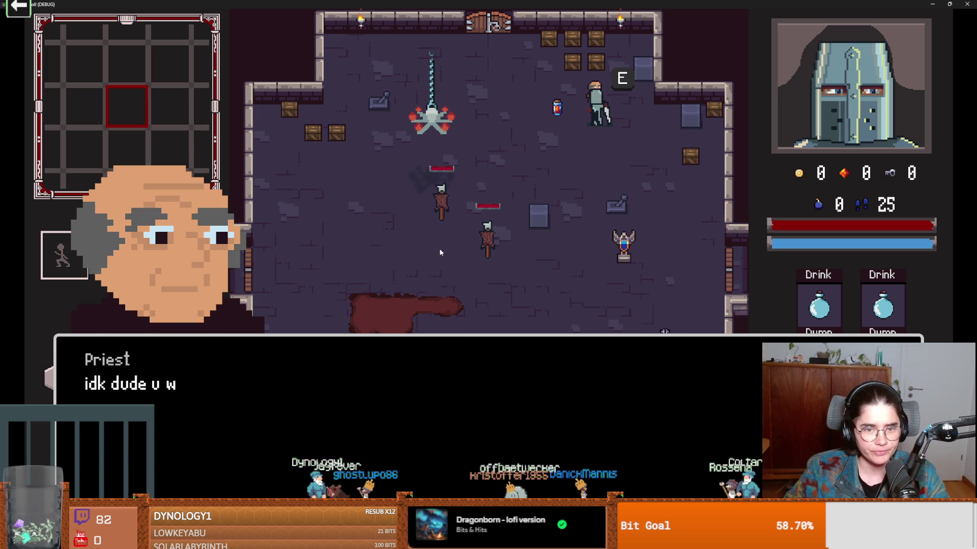
{"action": "left_click", "coordinate": [410, 314]}
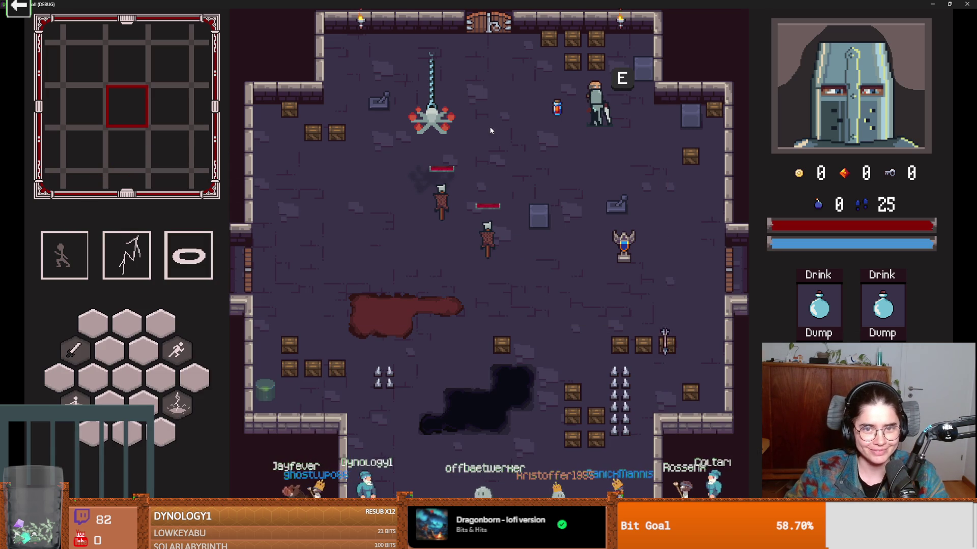
{"action": "key", "text": "super+Down"}
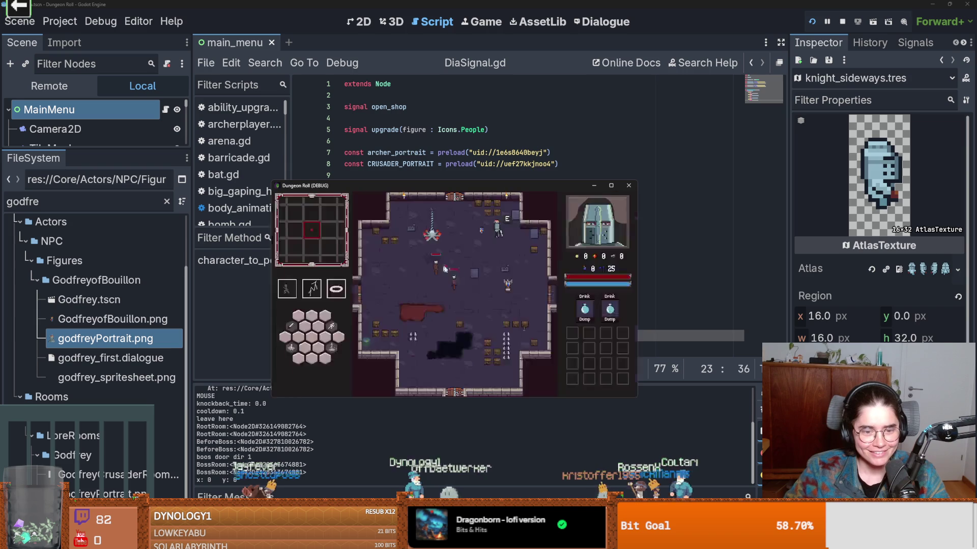
- Relaunch the game, talk to the priest again and choose 'how did i get here?'
{"action": "left_click", "coordinate": [625, 189]}
{"action": "key", "text": "F5"}
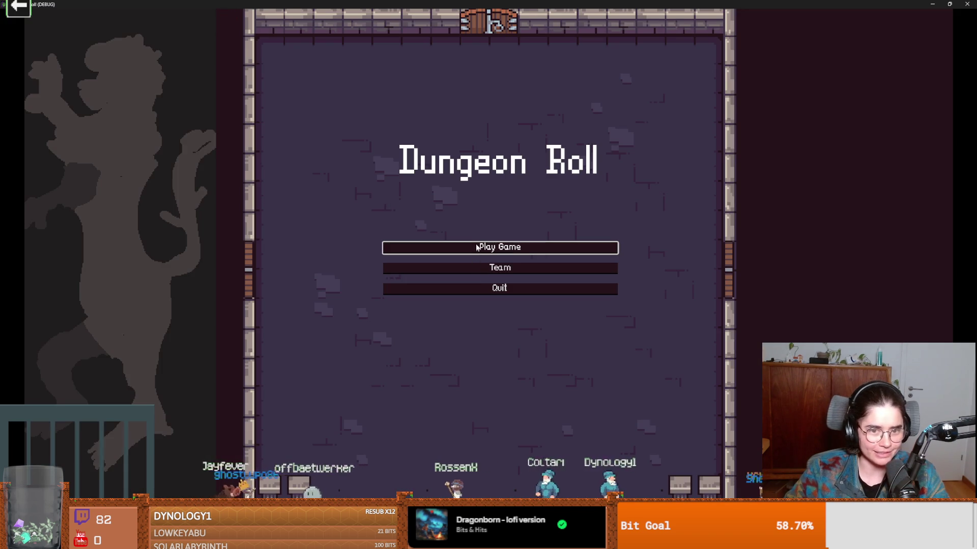
{"action": "left_click", "coordinate": [476, 251]}
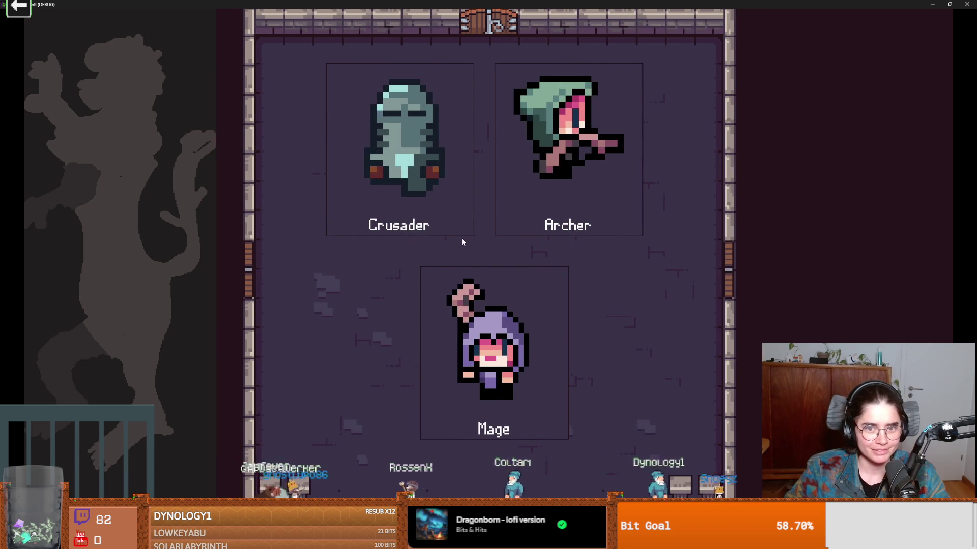
{"action": "left_click", "coordinate": [462, 241]}
{"action": "key", "text": "d"}
{"action": "key", "text": "w"}
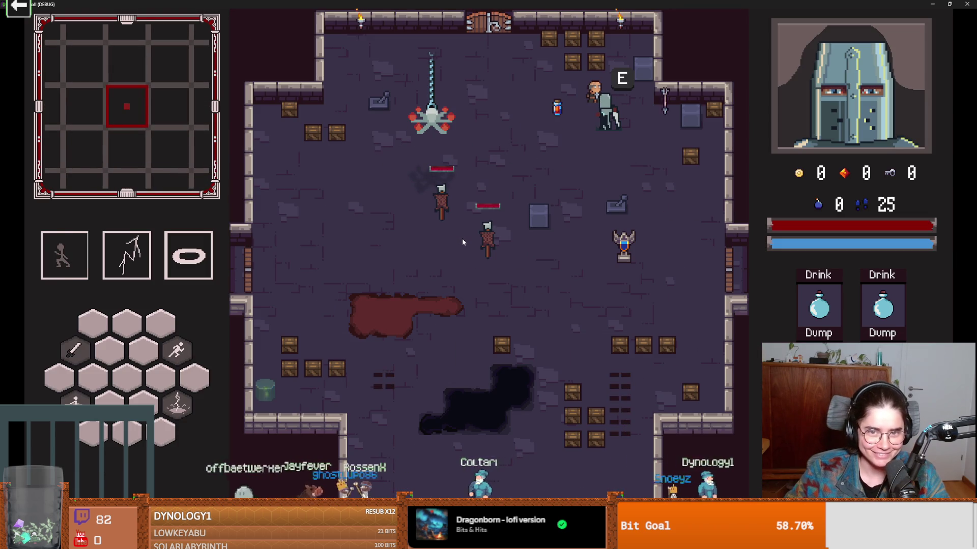
{"action": "key", "text": "e"}
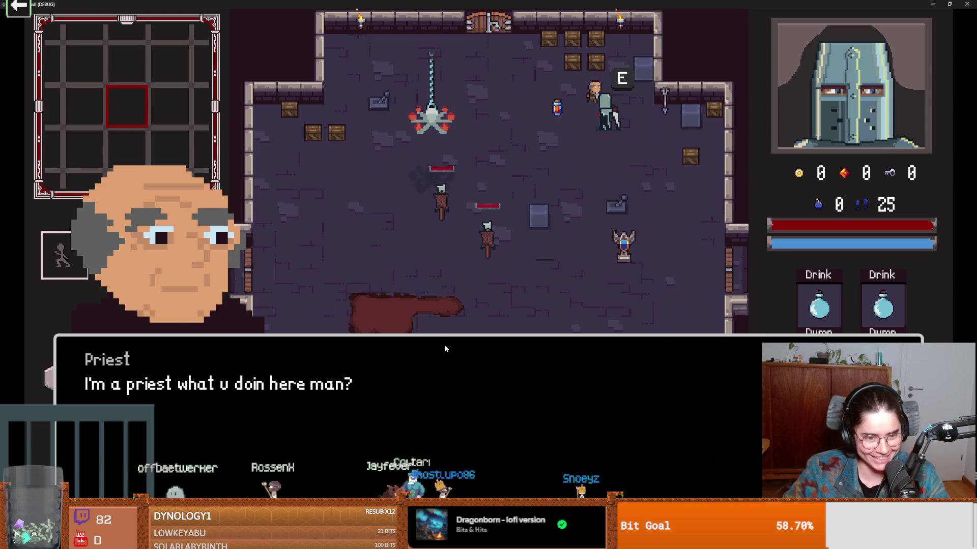
{"action": "left_click", "coordinate": [447, 355]}
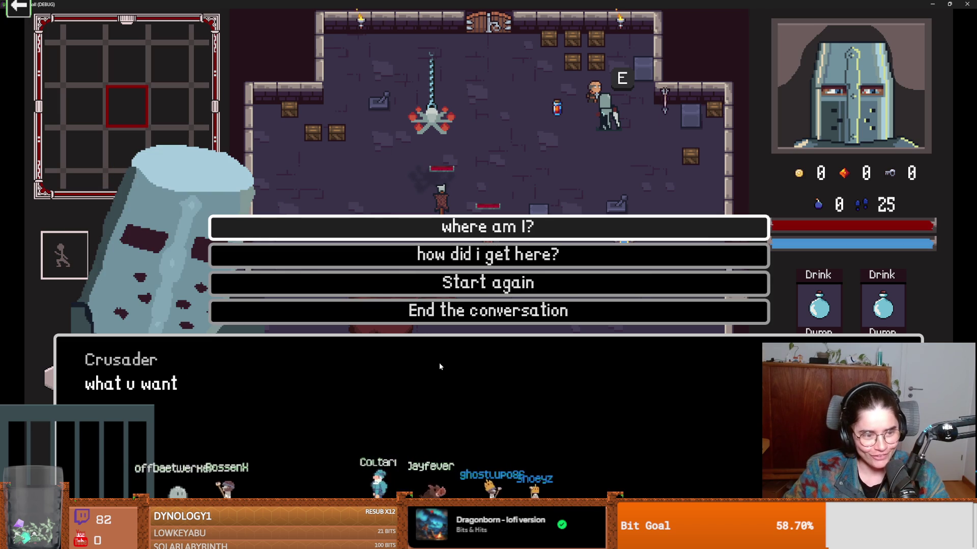
{"action": "left_click", "coordinate": [528, 256]}
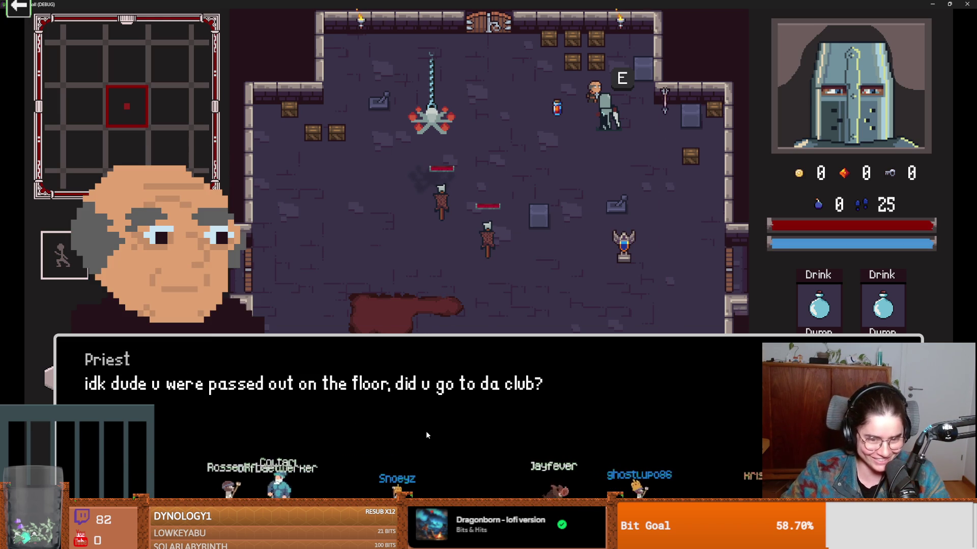
{"action": "left_click", "coordinate": [436, 440]}
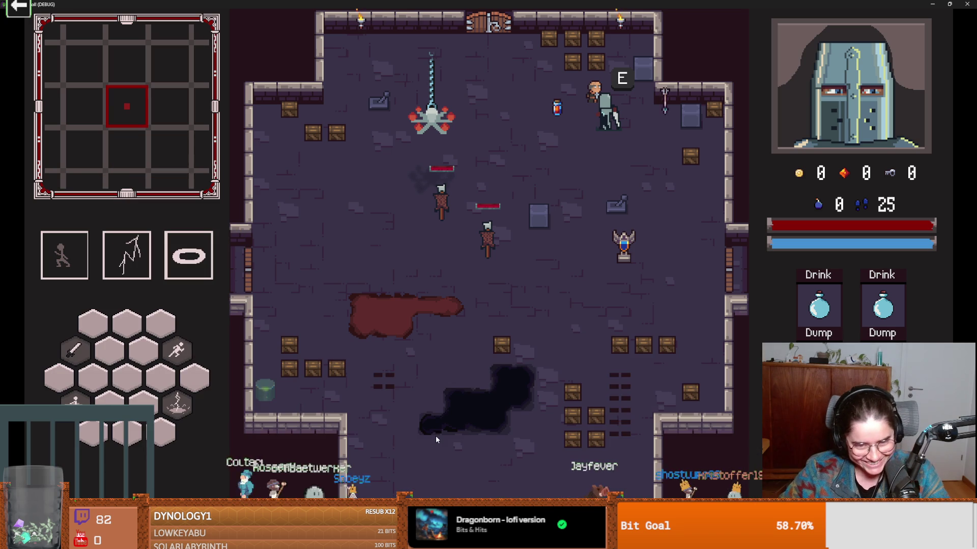
{"action": "key", "text": "super+Down"}
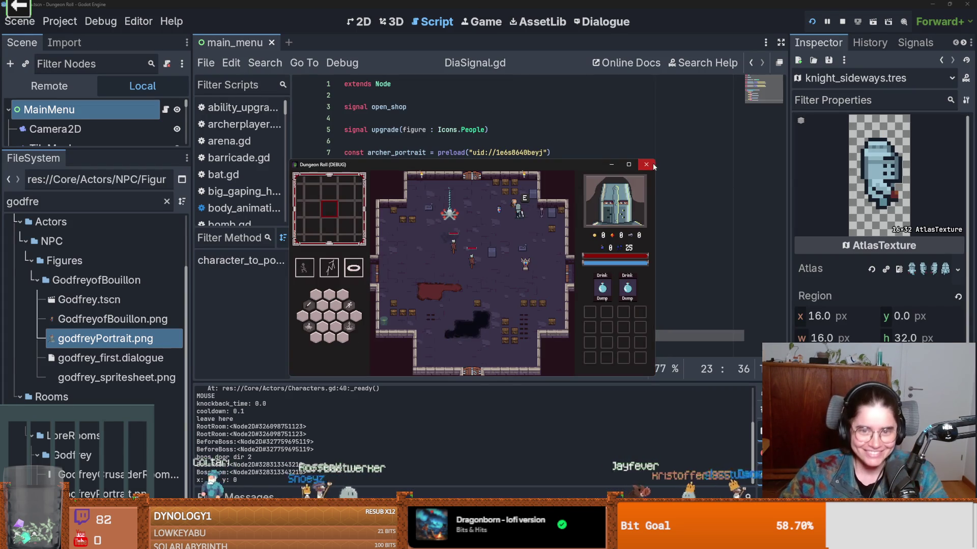
- Close the game and review the DatPreist options and final => END line
{"action": "left_click", "coordinate": [646, 164]}
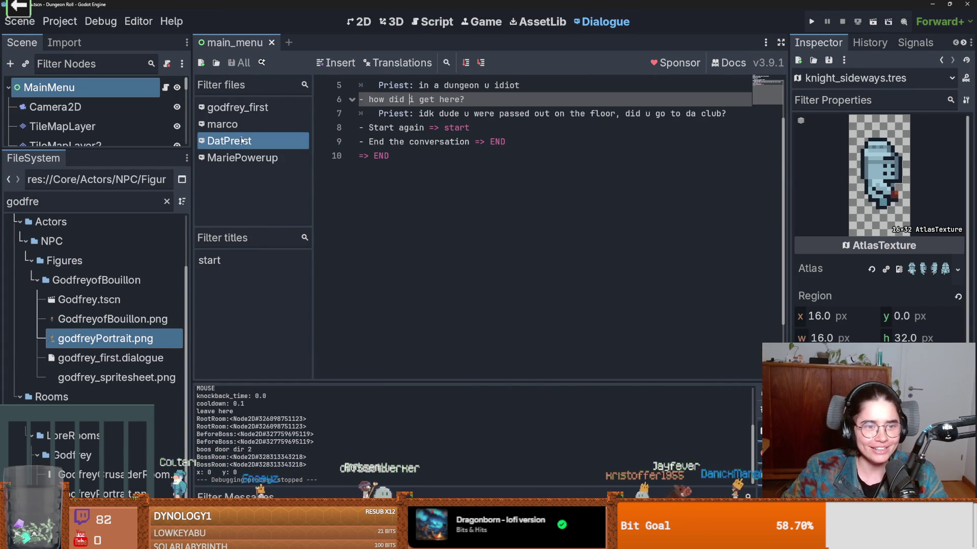
{"action": "left_click", "coordinate": [454, 141]}
{"action": "scroll", "coordinate": [476, 225], "scroll_direction": "up", "scroll_amount": 3}
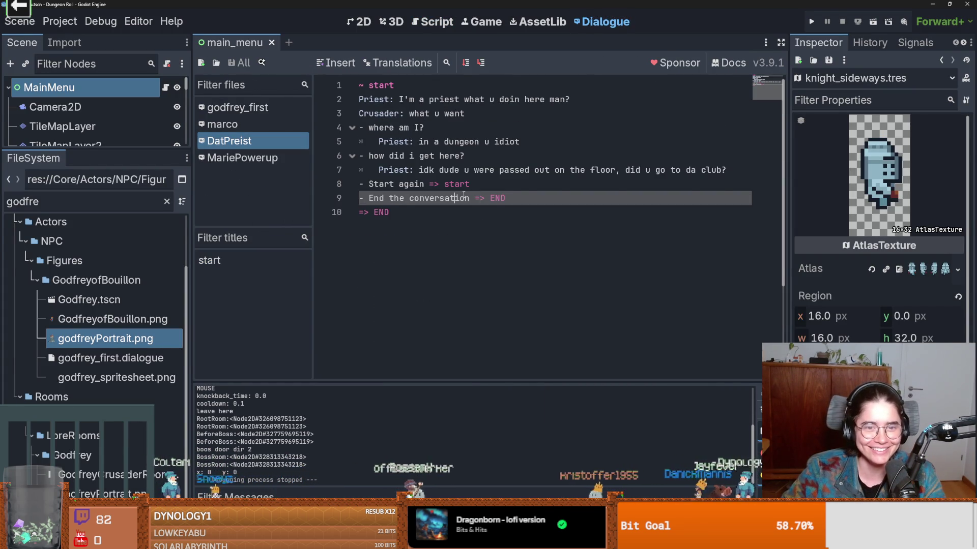
{"action": "left_click", "coordinate": [485, 188]}
{"action": "left_click_drag", "start_coordinate": [531, 196], "coordinate": [365, 197]}
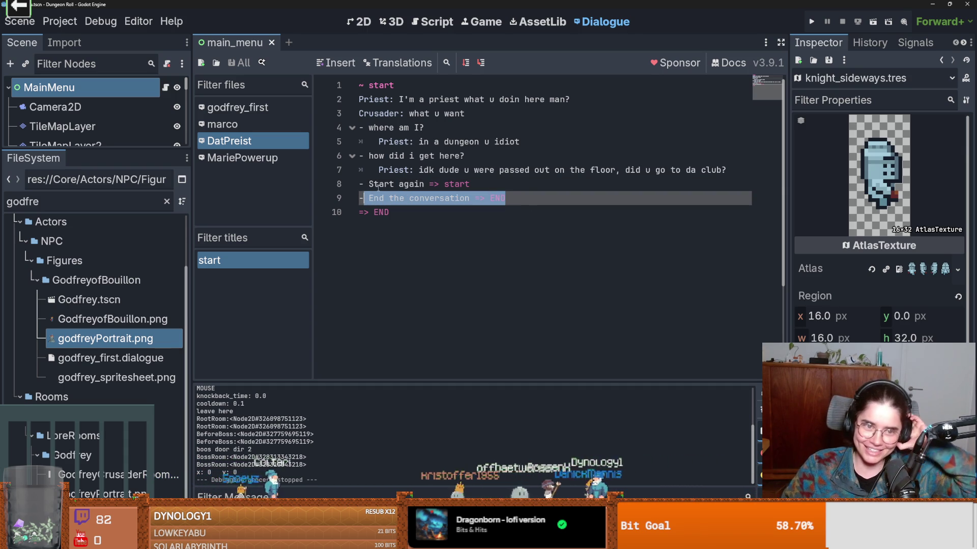
{"action": "left_click", "coordinate": [372, 182]}
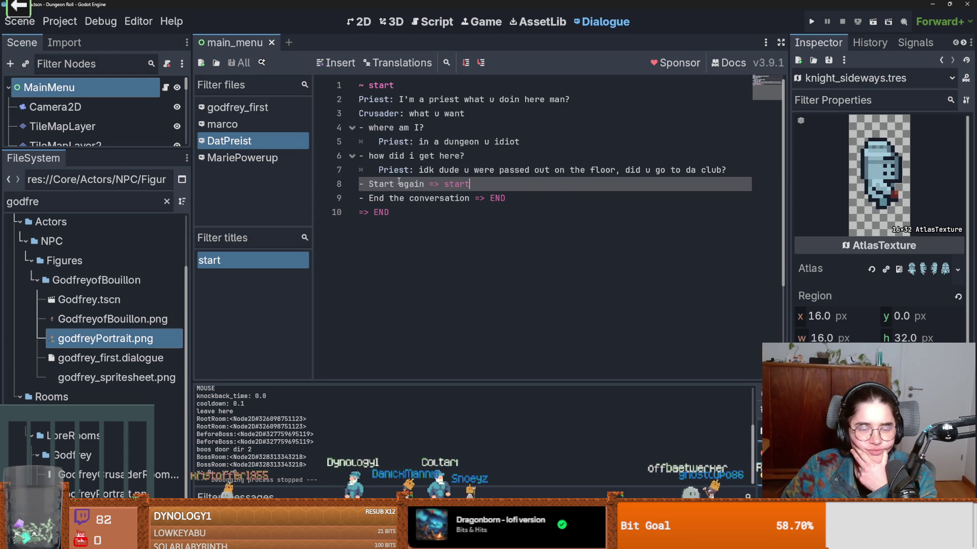
{"action": "left_click_drag", "start_coordinate": [414, 210], "coordinate": [351, 213]}
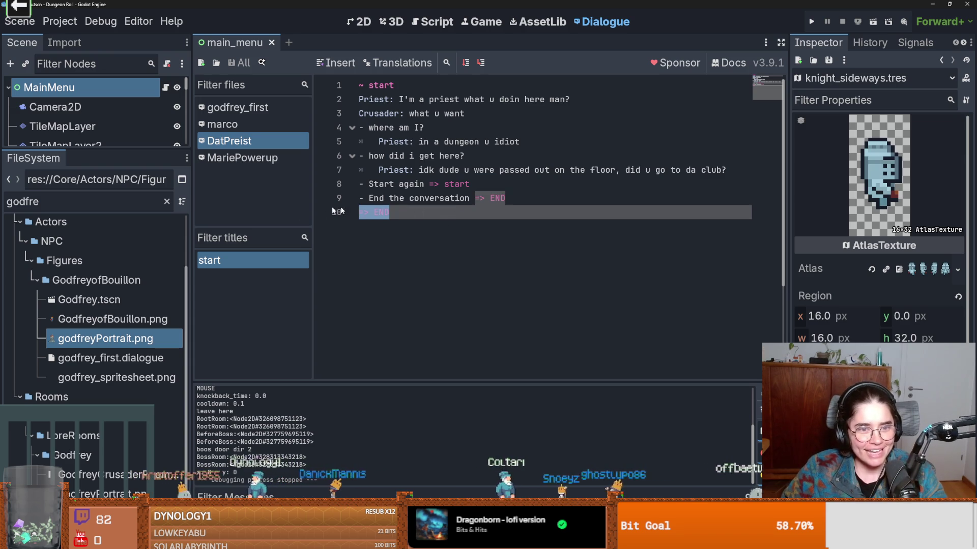
- Add '=> END' under both the club and dungeon Priest replies and save
{"action": "left_click", "coordinate": [722, 167]}
{"action": "key", "text": "Return"}
{"action": "type", "text": "=> END"}
{"action": "left_click", "coordinate": [540, 143]}
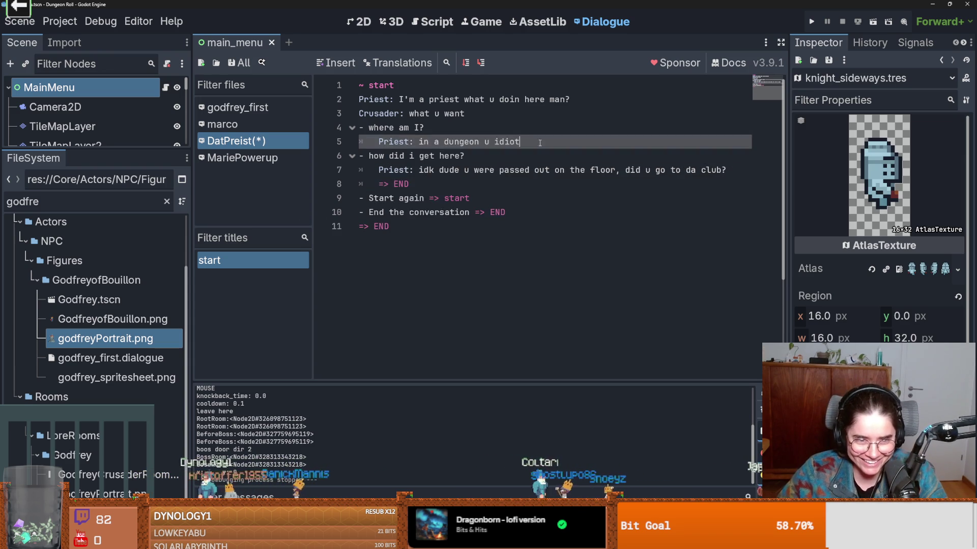
{"action": "key", "text": "Return"}
{"action": "type", "text": "=> END"}
{"action": "key", "text": "ctrl+s"}
- Recheck the dungeon reply, save the dialogue again, and launch the game
{"action": "left_click", "coordinate": [423, 128]}
{"action": "left_click", "coordinate": [423, 141]}
{"action": "left_click_drag", "start_coordinate": [423, 142], "coordinate": [526, 144]}
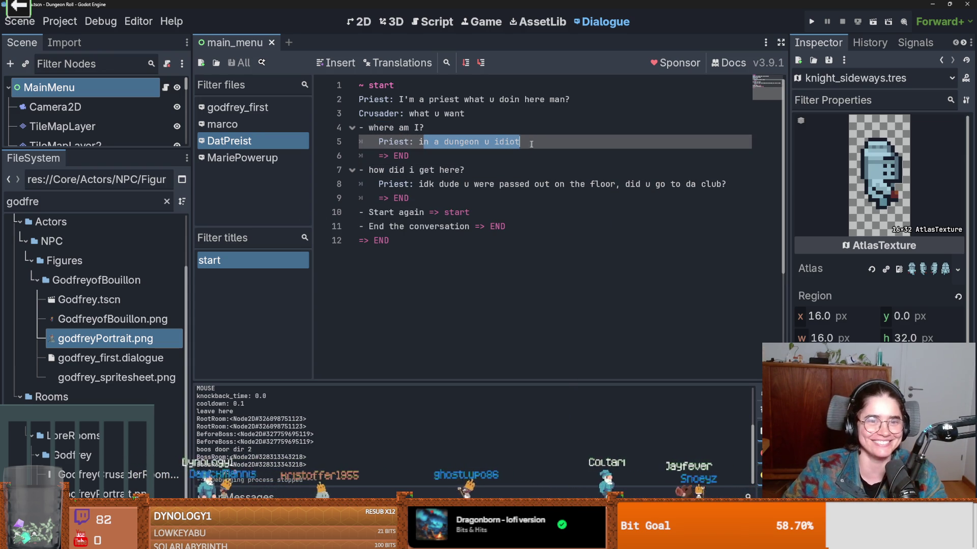
{"action": "key", "text": "ctrl+s"}
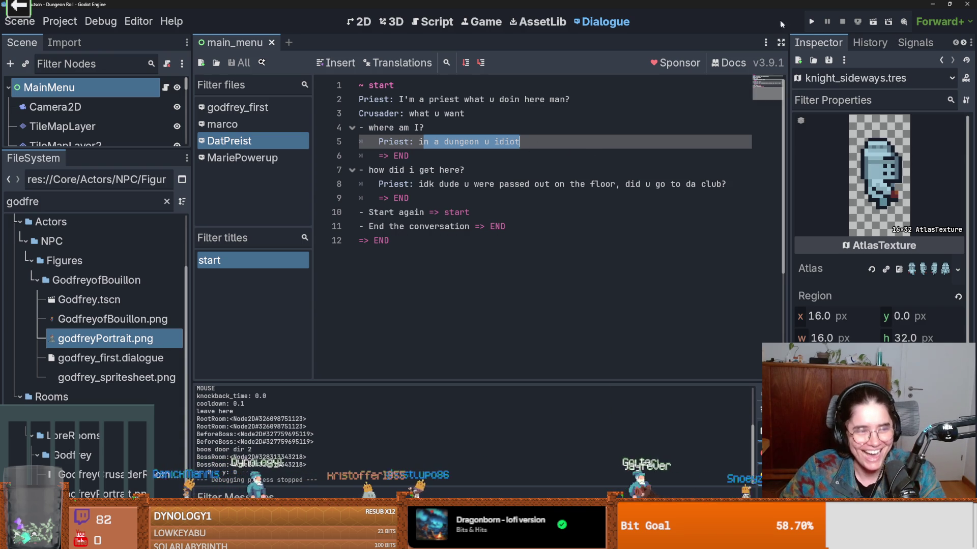
{"action": "left_click", "coordinate": [816, 24]}
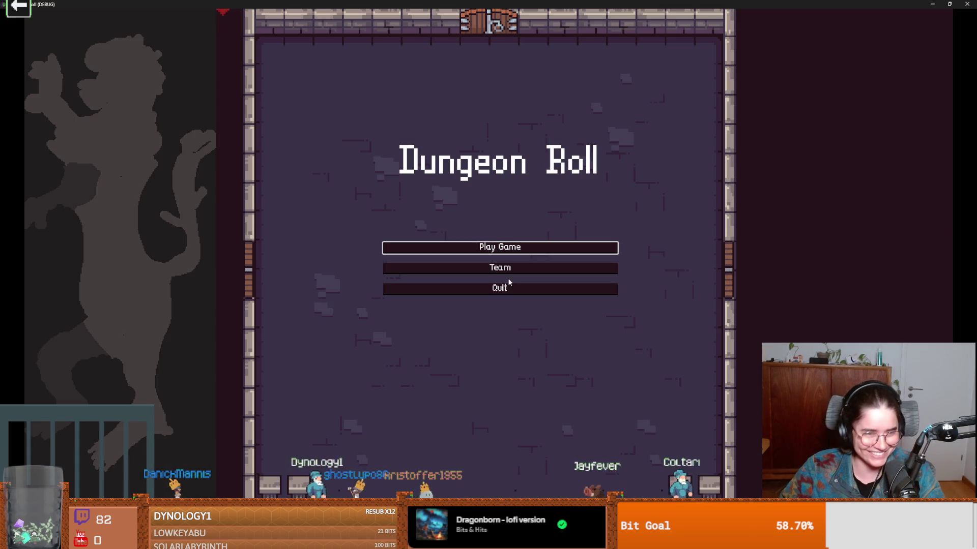
{"action": "left_click", "coordinate": [485, 248]}
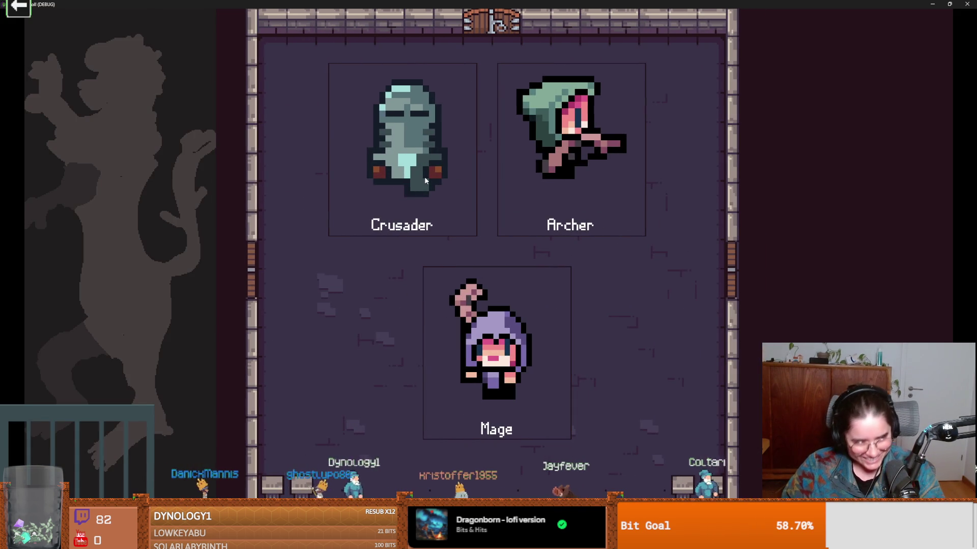
{"action": "left_click", "coordinate": [442, 186]}
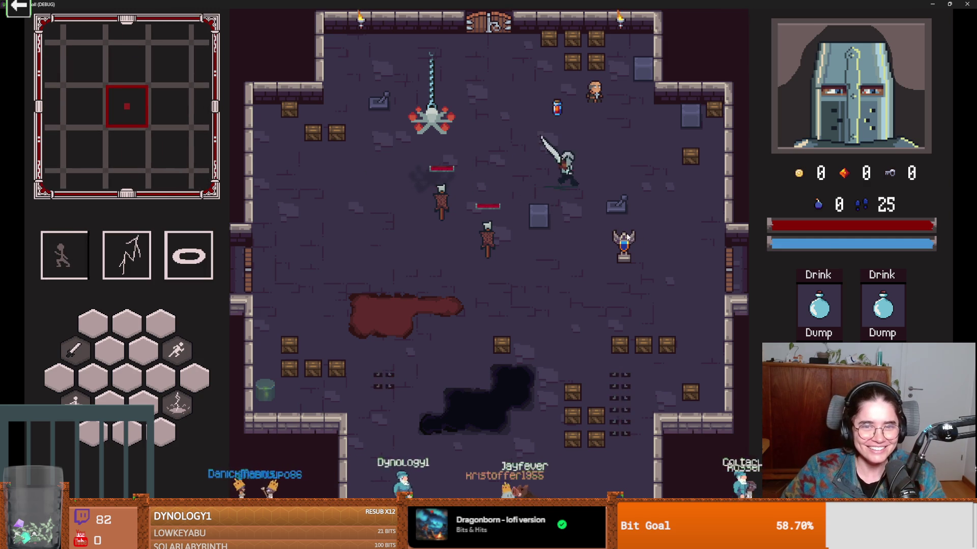
{"action": "key", "text": "e"}
{"action": "left_click", "coordinate": [365, 349]}
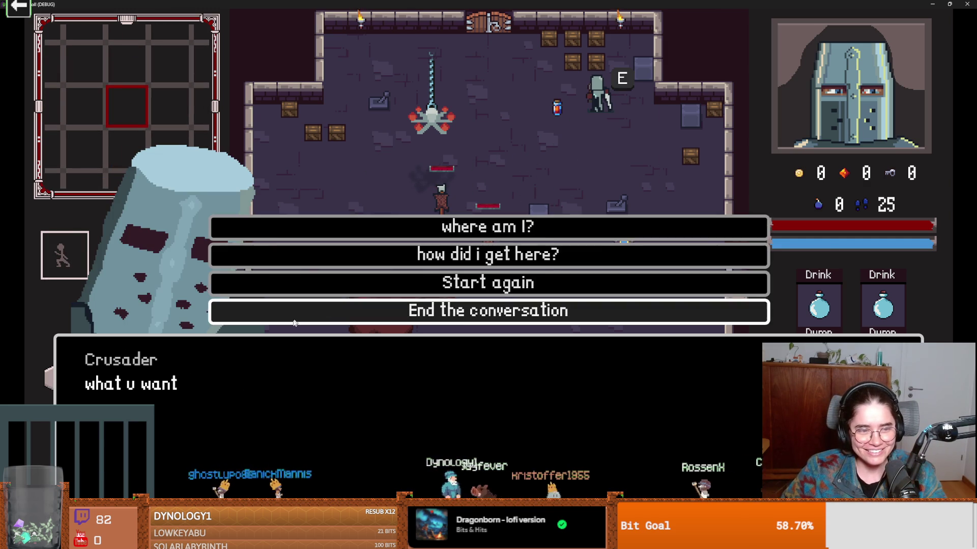
{"action": "left_click", "coordinate": [461, 230]}
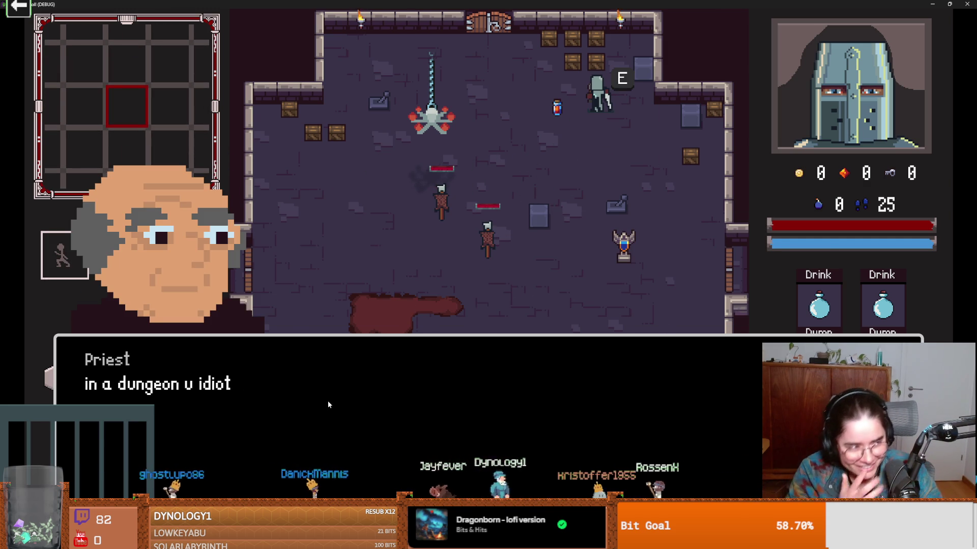
{"action": "left_click", "coordinate": [331, 405]}
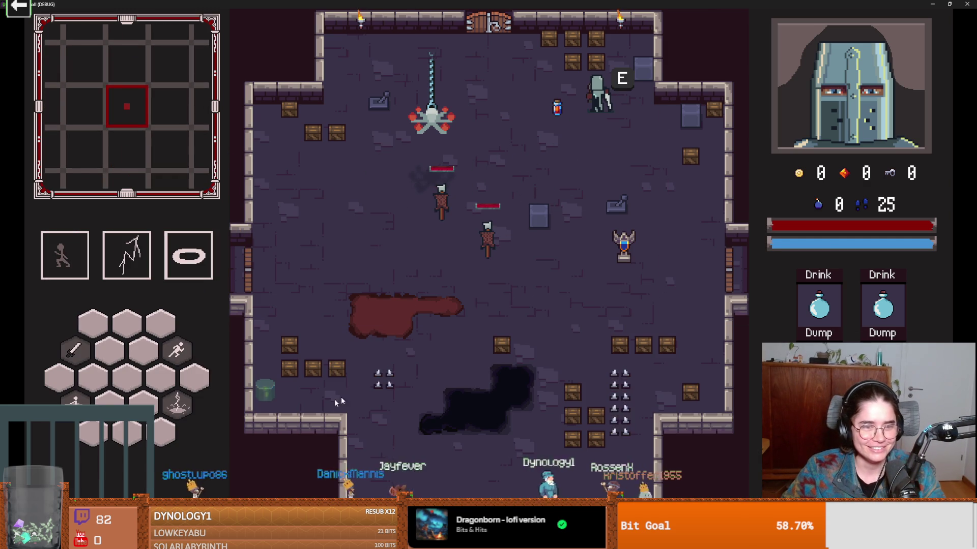
{"action": "key", "text": "F8"}
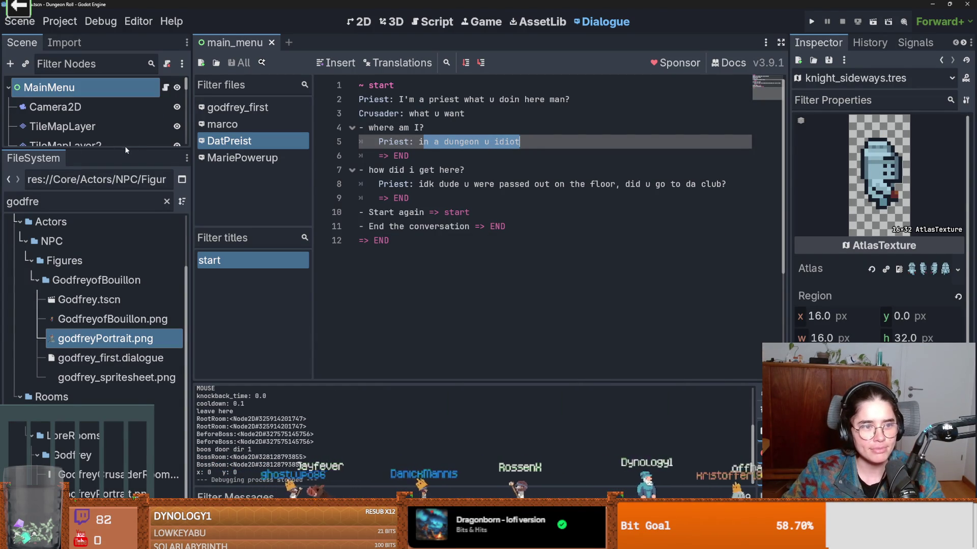
- Search the project files for 'tilemap' and open TilemapArena.tscn
{"action": "key", "text": "ctrl+f"}
{"action": "type", "text": "tilemap"}
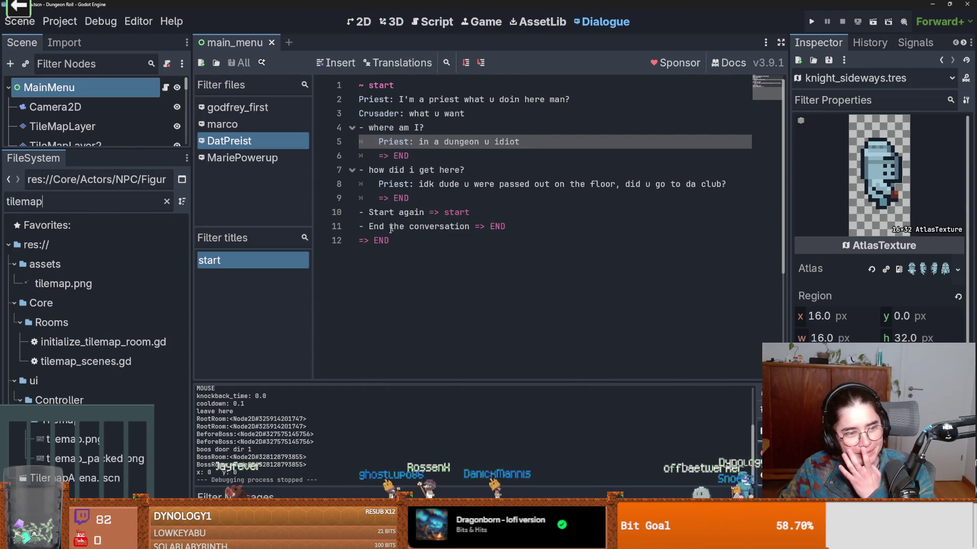
{"action": "double_click", "coordinate": [133, 473]}
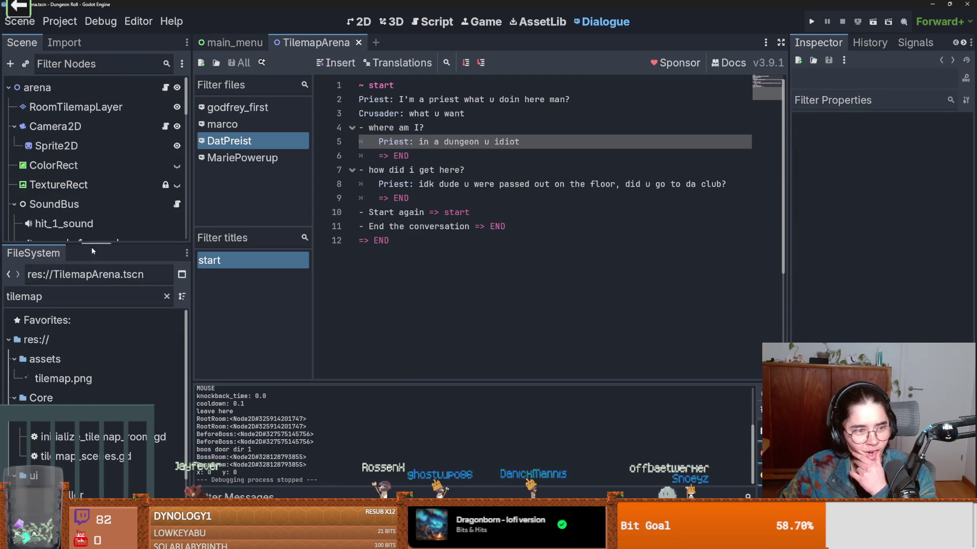
- Collapse SoundBus, ItemContainer, Markers and Camera2D, then show the scene in 2D
{"action": "left_click_drag", "start_coordinate": [94, 245], "coordinate": [93, 391]}
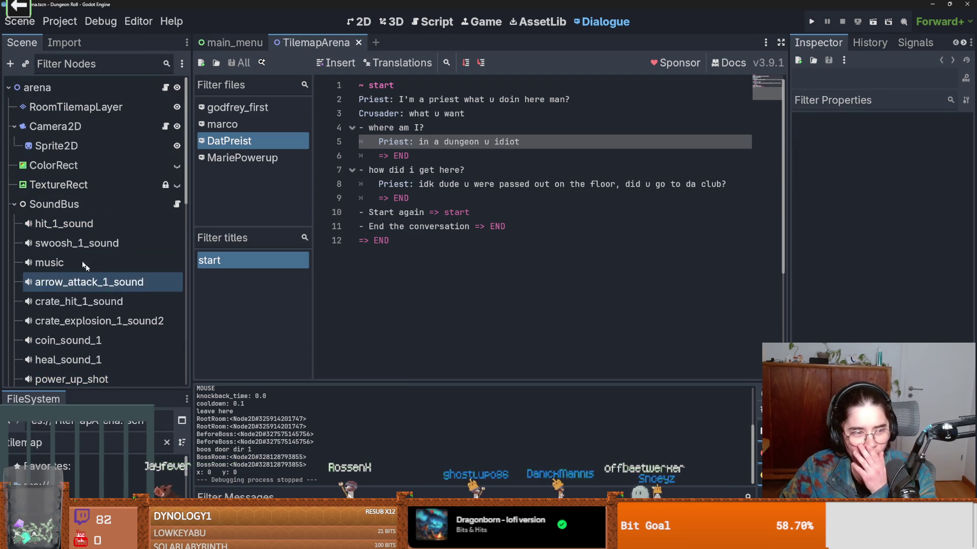
{"action": "left_click", "coordinate": [14, 204]}
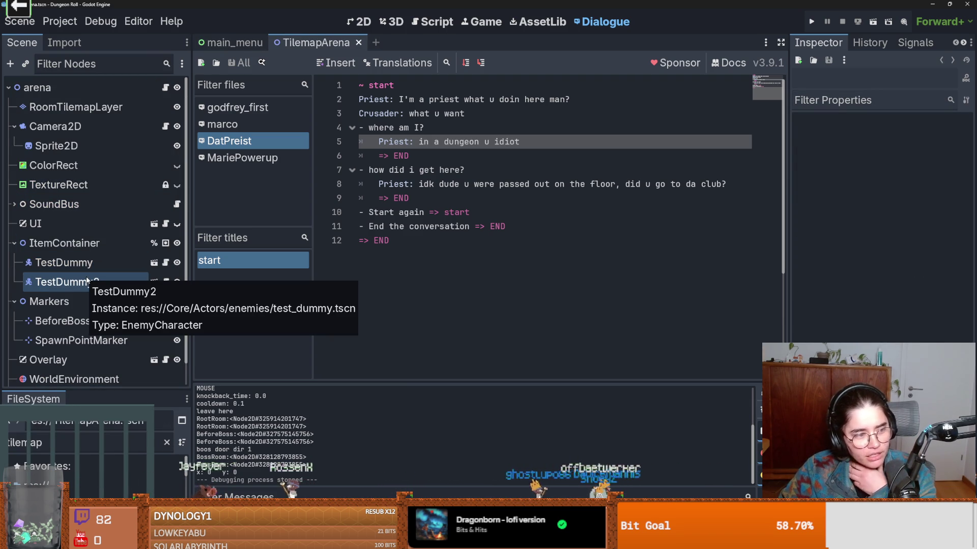
{"action": "left_click", "coordinate": [14, 245]}
{"action": "left_click", "coordinate": [14, 262]}
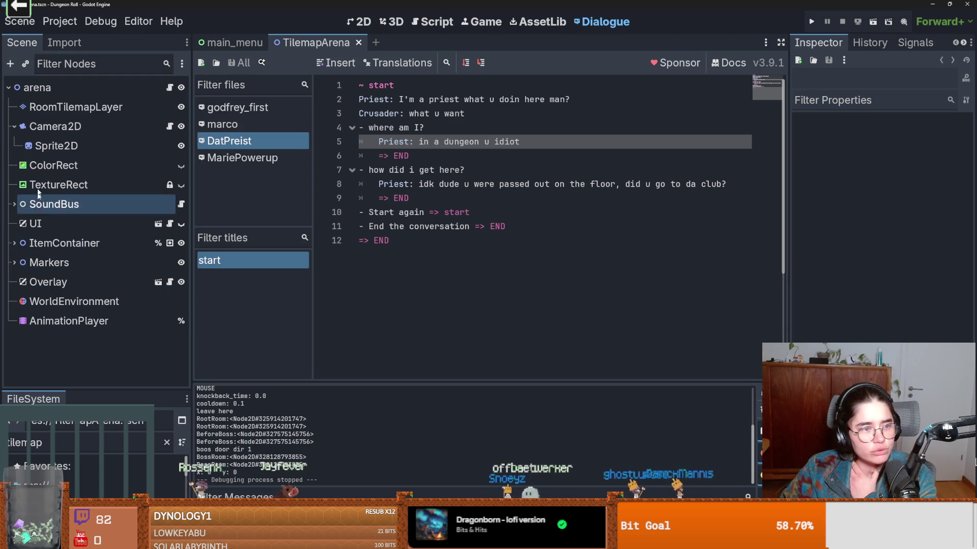
{"action": "left_click", "coordinate": [14, 126]}
{"action": "left_click", "coordinate": [303, 45]}
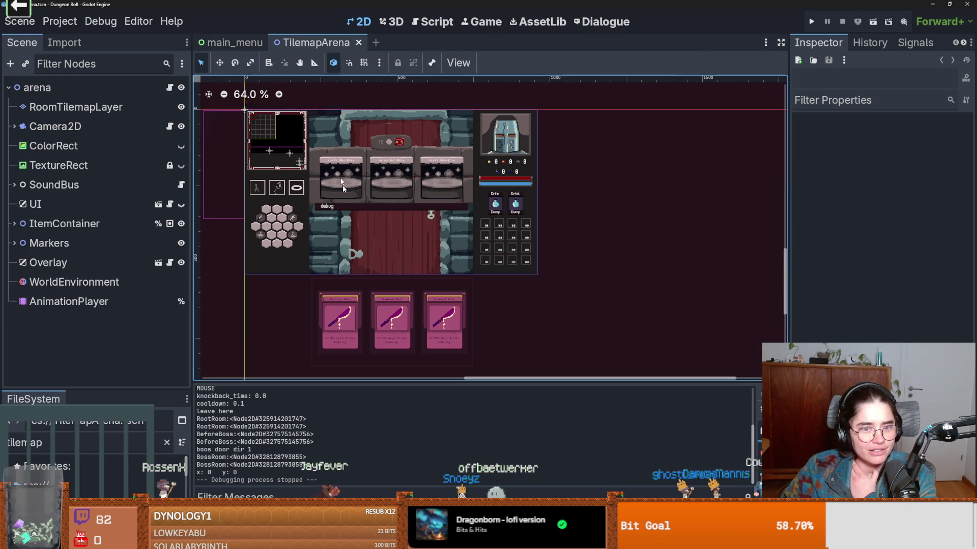
- Zoom around the arena, then unfold ItemContainer to reveal TestDummy and TestDummy2
{"action": "scroll", "coordinate": [477, 265], "scroll_direction": "down", "scroll_amount": 1}
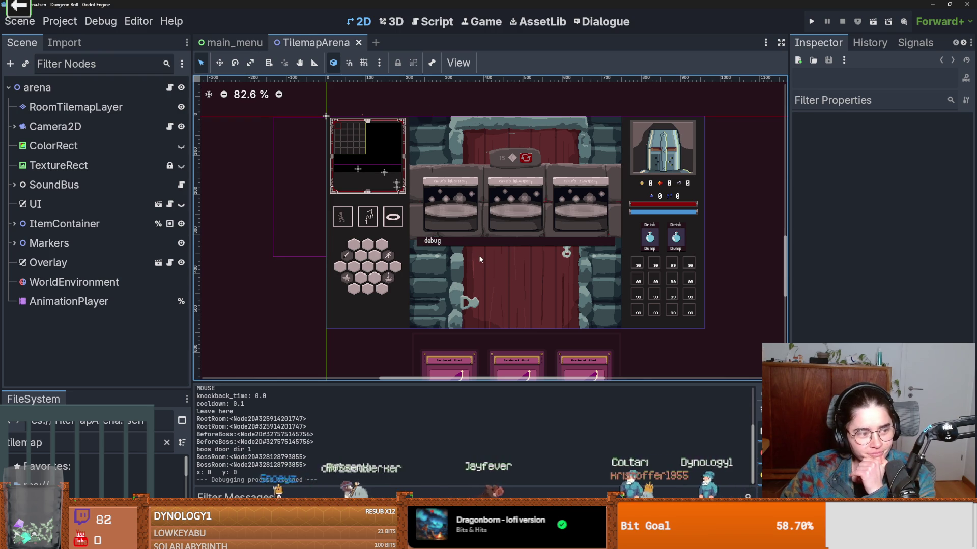
{"action": "scroll", "coordinate": [478, 262], "scroll_direction": "up", "scroll_amount": 4}
{"action": "scroll", "coordinate": [469, 265], "scroll_direction": "down", "scroll_amount": 1}
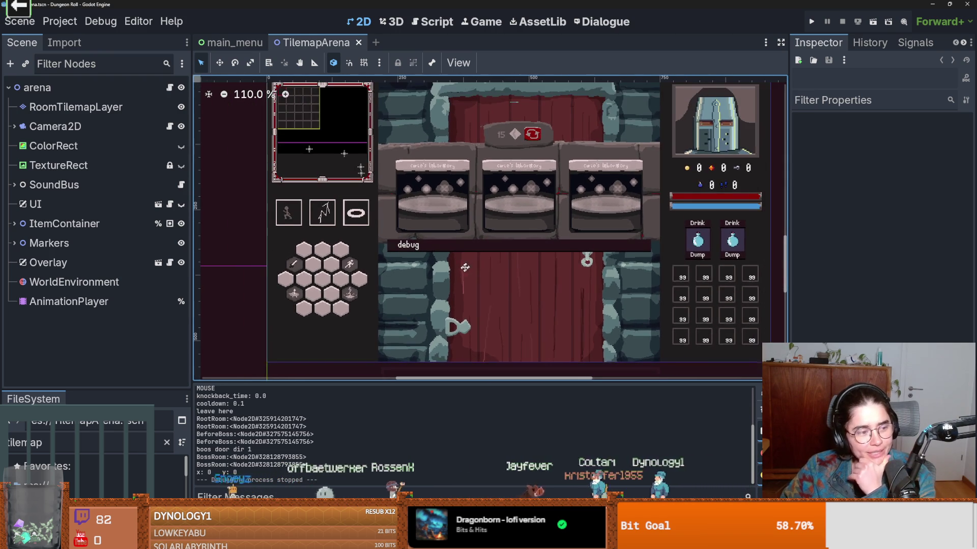
{"action": "scroll", "coordinate": [457, 268], "scroll_direction": "up", "scroll_amount": 1}
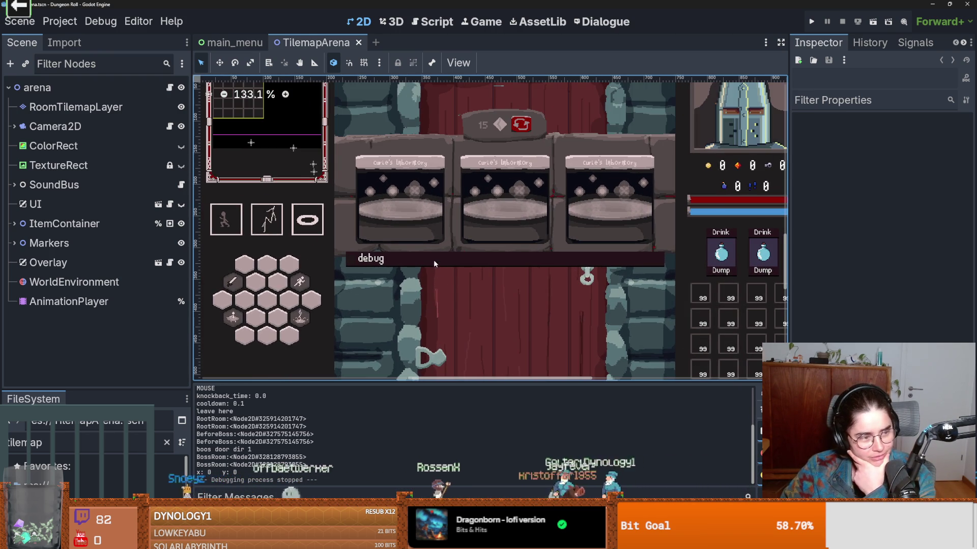
{"action": "scroll", "coordinate": [444, 306], "scroll_direction": "up", "scroll_amount": 2}
{"action": "scroll", "coordinate": [454, 299], "scroll_direction": "down", "scroll_amount": 3}
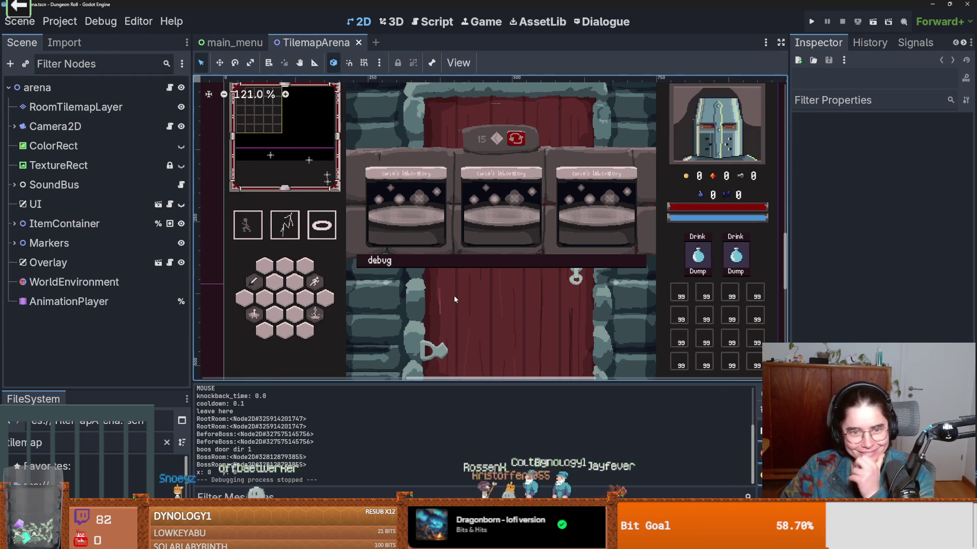
{"action": "left_click", "coordinate": [12, 244]}
{"action": "left_click", "coordinate": [12, 243]}
{"action": "left_click", "coordinate": [14, 224]}
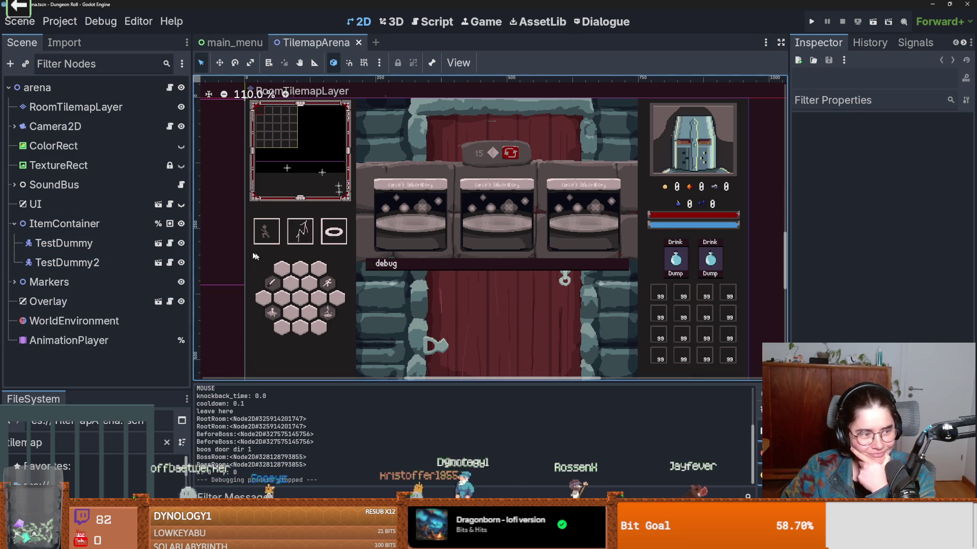
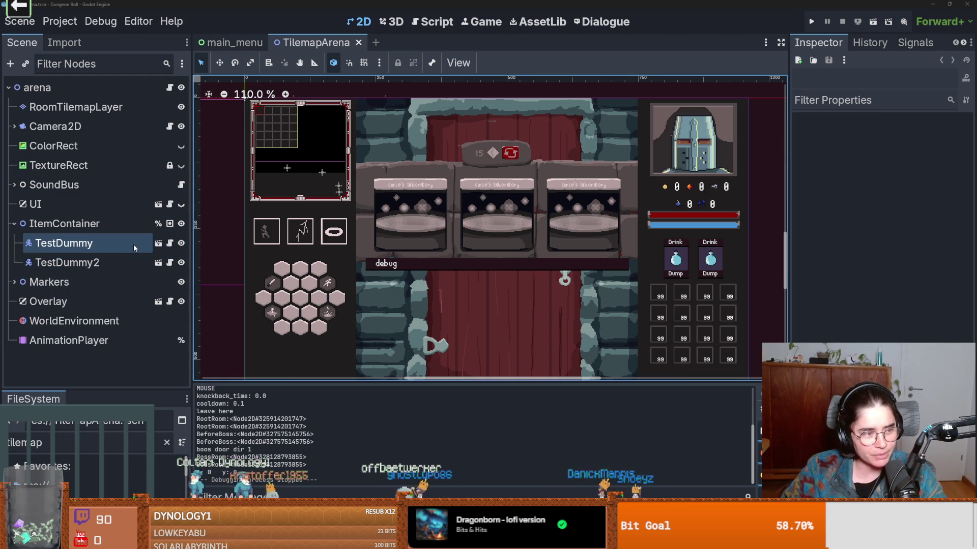
- Collapse ItemContainer, SoundBus and Camera2D in the TilemapArena scene tree and save the scene
{"action": "left_click", "coordinate": [15, 227]}
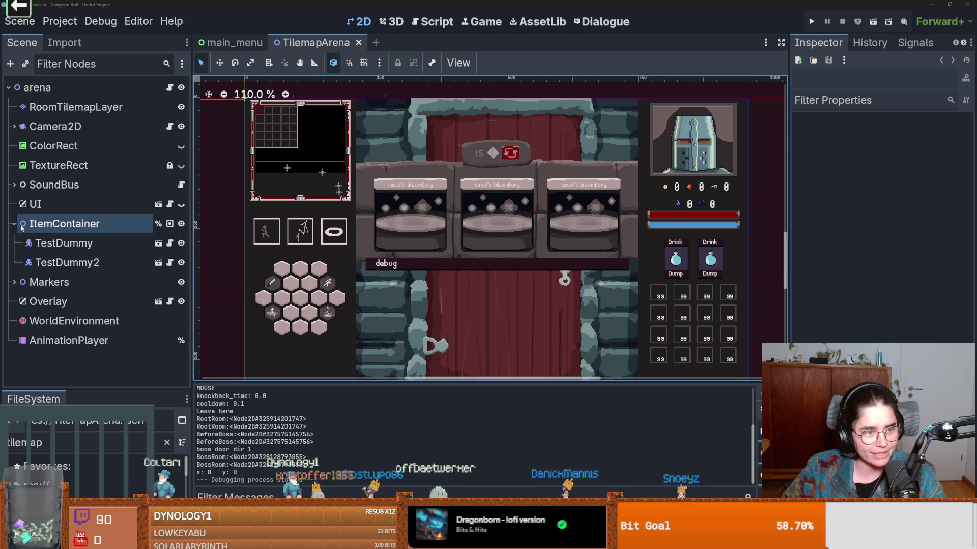
{"action": "left_click", "coordinate": [14, 223]}
{"action": "key", "text": "ctrl+s"}
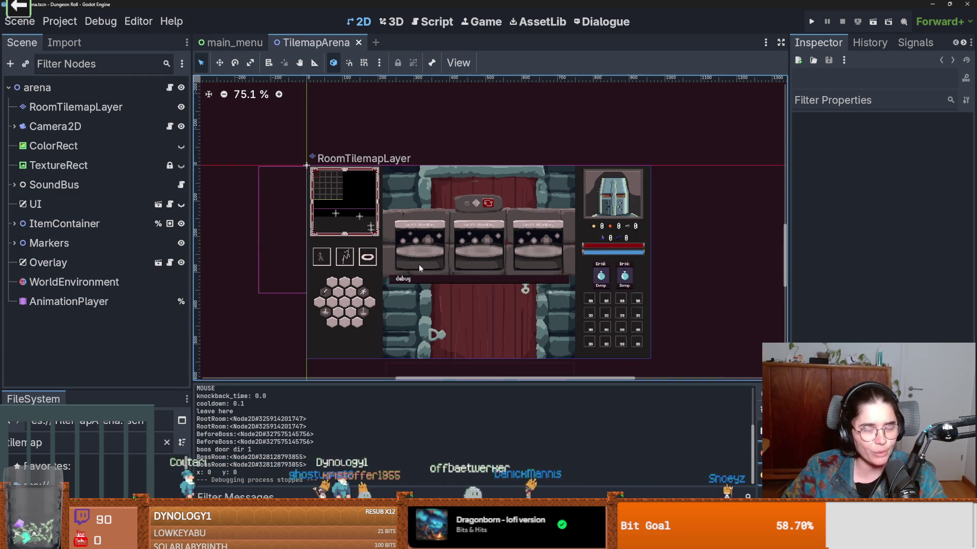
{"action": "left_click", "coordinate": [15, 126]}
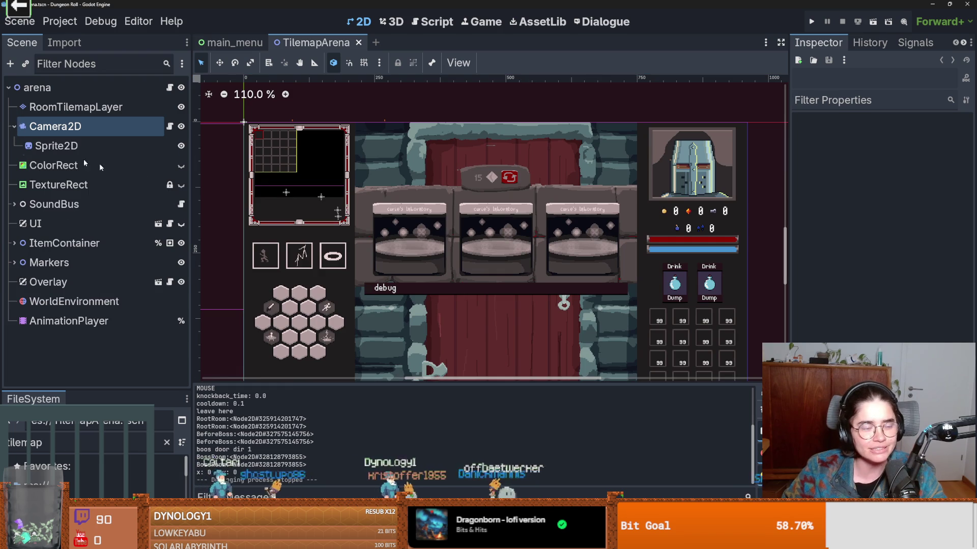
{"action": "key", "text": "ctrl+s"}
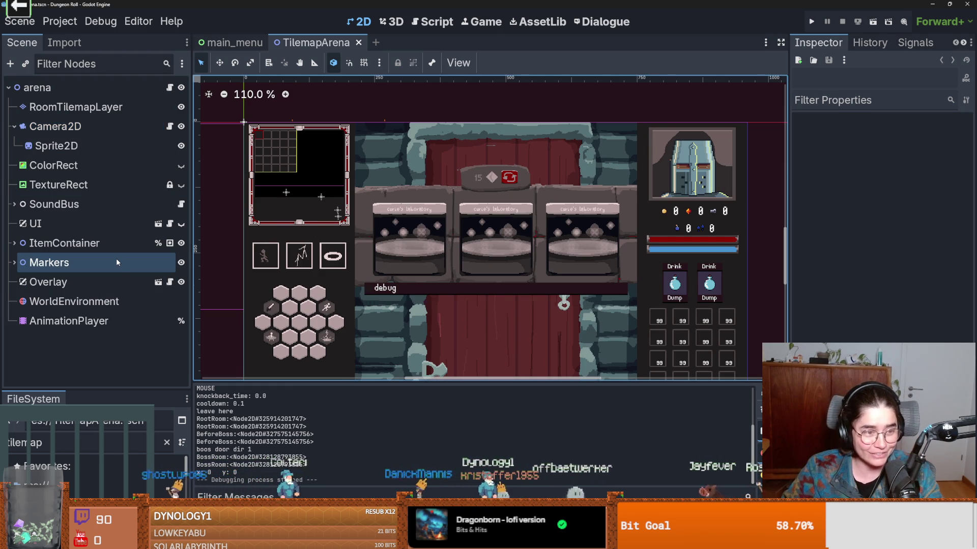
{"action": "left_click", "coordinate": [14, 204]}
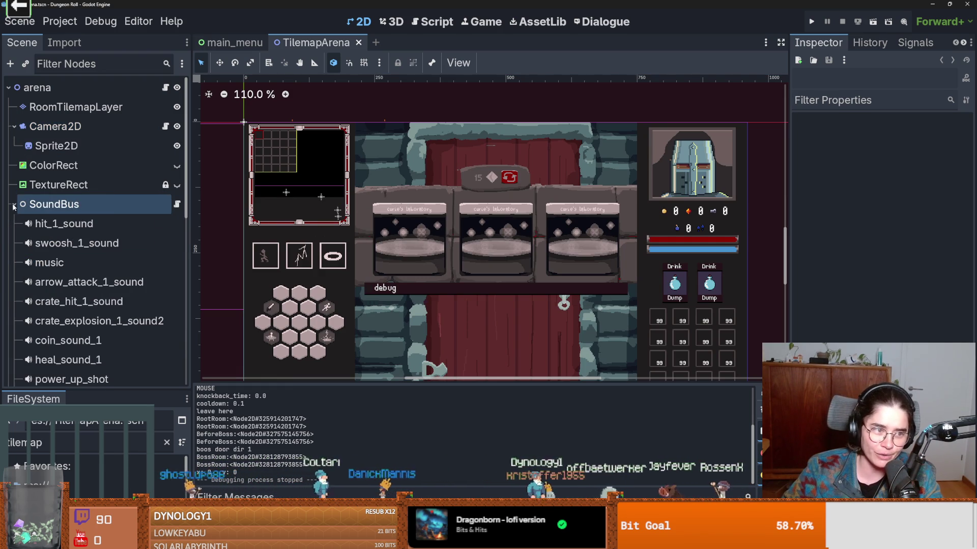
{"action": "left_click", "coordinate": [101, 204]}
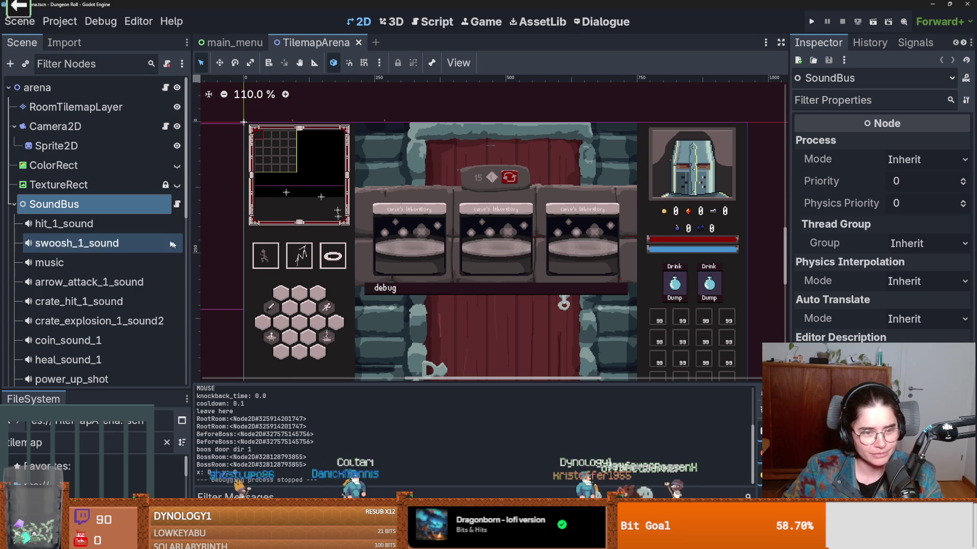
{"action": "key", "text": "Left"}
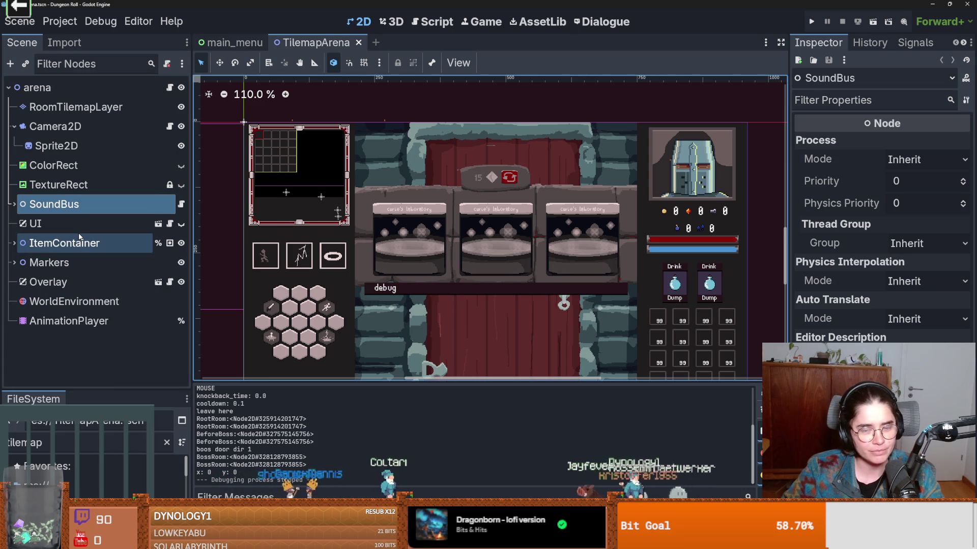
{"action": "left_click", "coordinate": [15, 127]}
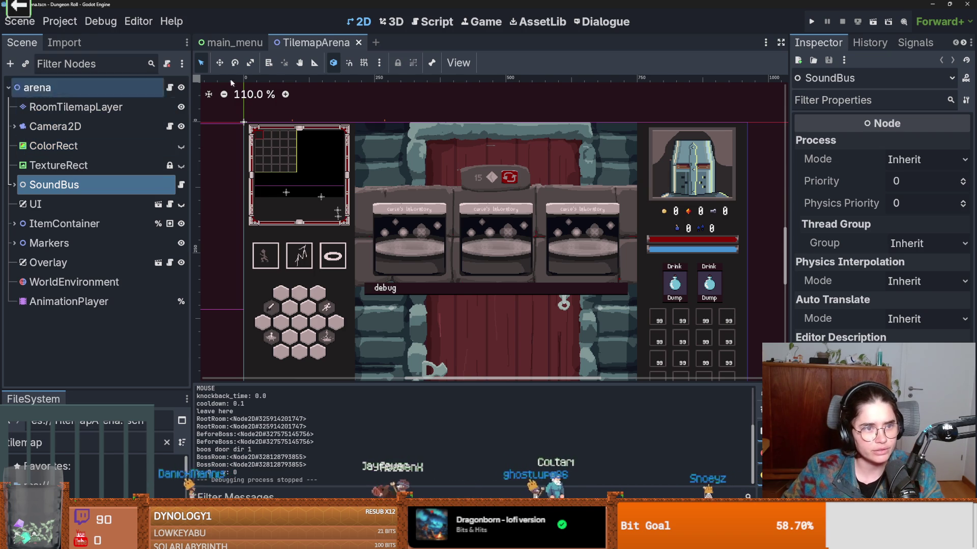
- Change the FileSystem filter from 'tilemap' to 'root' and open the root_room scene
{"action": "left_click", "coordinate": [26, 442]}
{"action": "type", "text": "npc"}
{"action": "key", "text": "BackSpace"}
{"action": "key", "text": "BackSpace"}
{"action": "key", "text": "BackSpace"}
{"action": "type", "text": "root"}
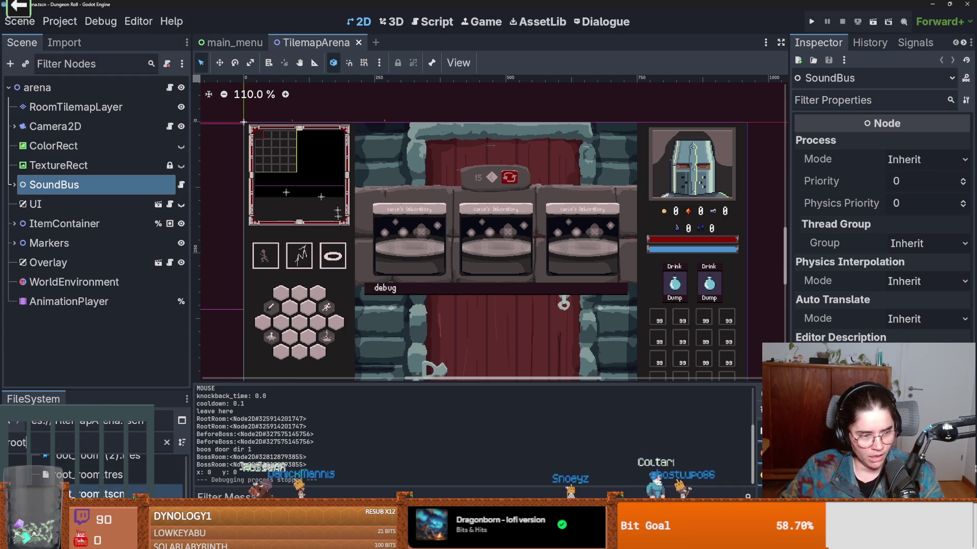
{"action": "double_click", "coordinate": [87, 486]}
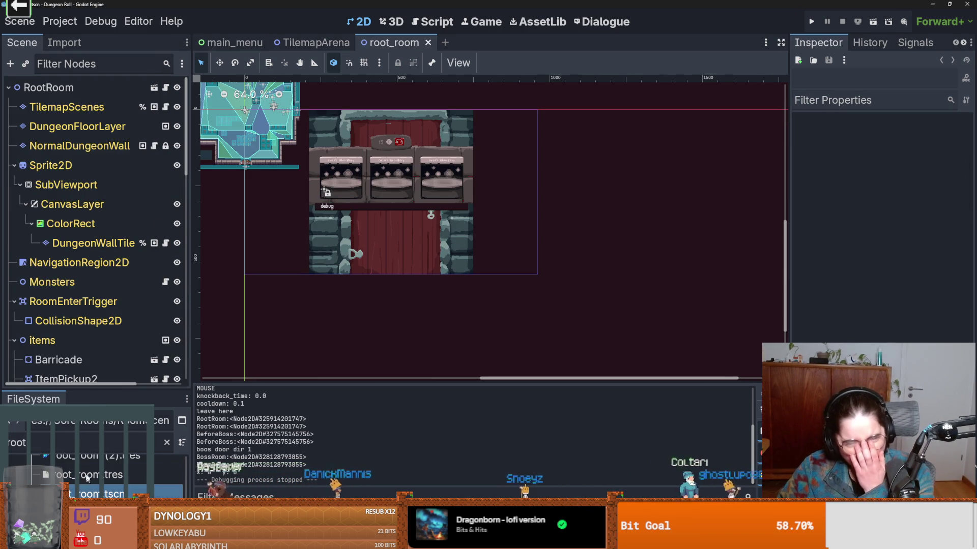
- Collapse the Sprite2D subtree in root_room and save the scene
{"action": "left_click", "coordinate": [14, 165]}
{"action": "key", "text": "ctrl+s"}
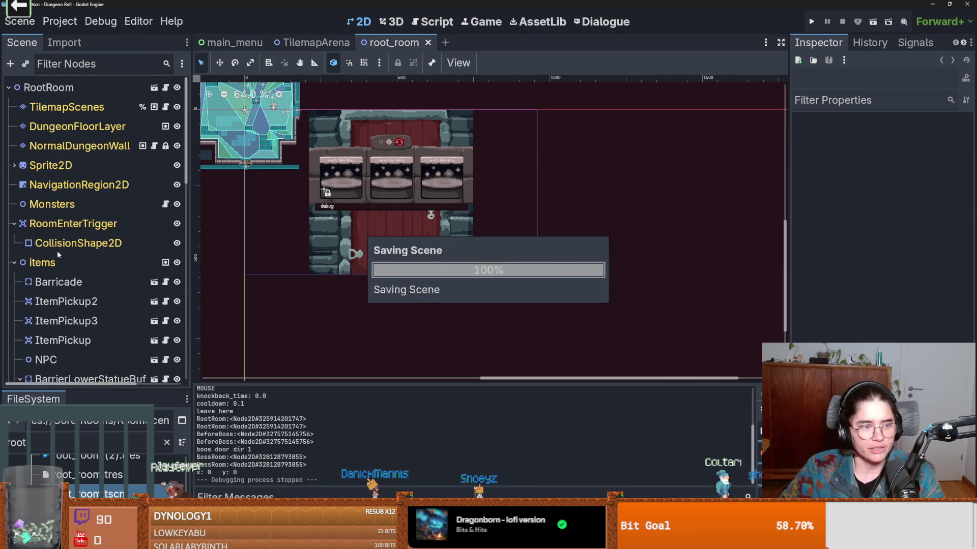
{"action": "left_click", "coordinate": [14, 262]}
{"action": "left_click", "coordinate": [14, 262]}
{"action": "scroll", "coordinate": [60, 283], "scroll_direction": "down", "scroll_amount": 5}
- Open the NPC's priest scene and the DialogicTrigger node's attached script
{"action": "left_click", "coordinate": [45, 247]}
{"action": "left_click", "coordinate": [154, 246]}
{"action": "left_click", "coordinate": [80, 131]}
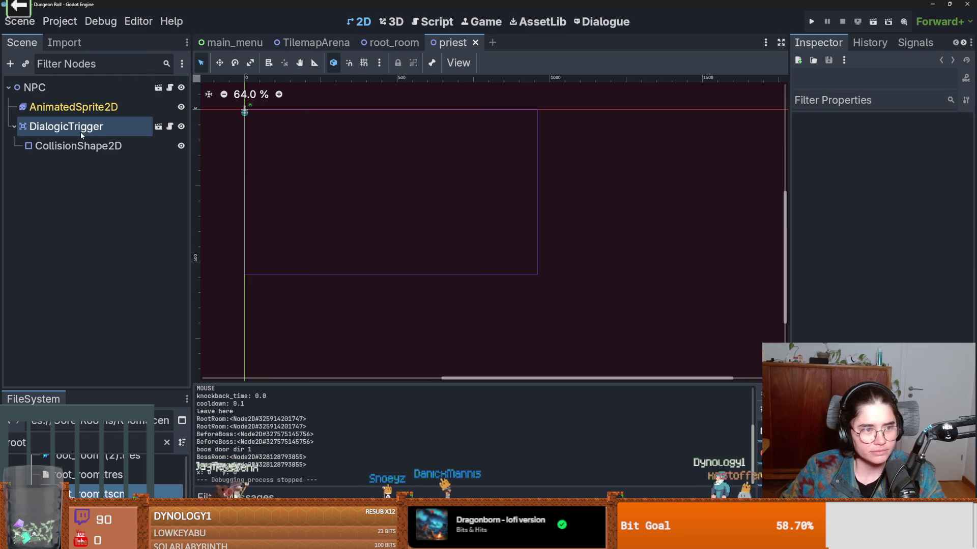
{"action": "left_click", "coordinate": [169, 126]}
- Look up the documentation for start_current_timeline on line 39
{"action": "left_click", "coordinate": [469, 222]}
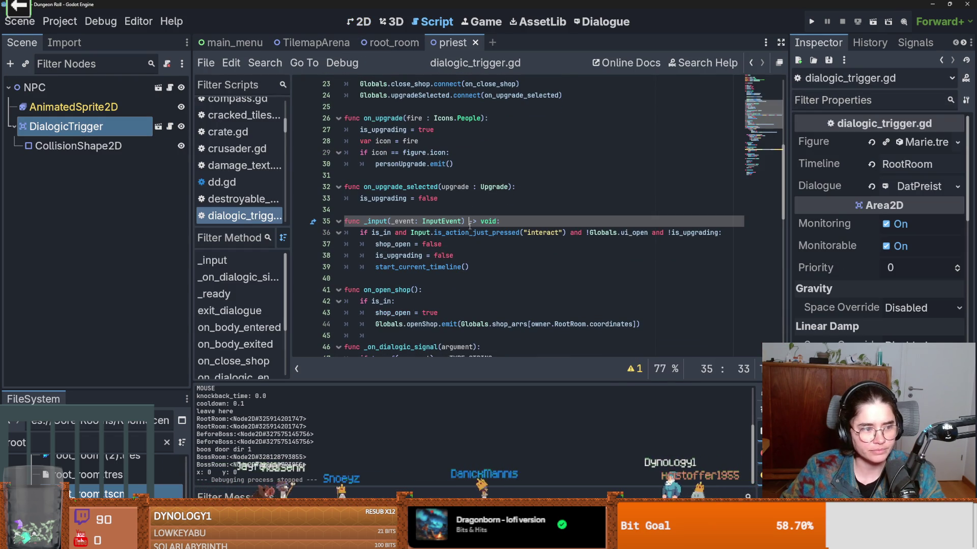
{"action": "scroll", "coordinate": [469, 226], "scroll_direction": "down", "scroll_amount": 2}
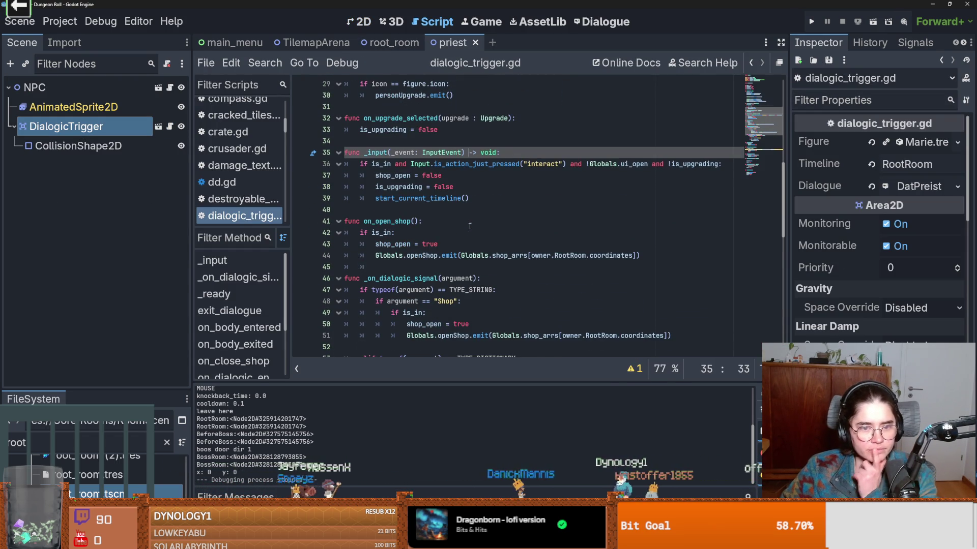
{"action": "left_click", "coordinate": [437, 214]}
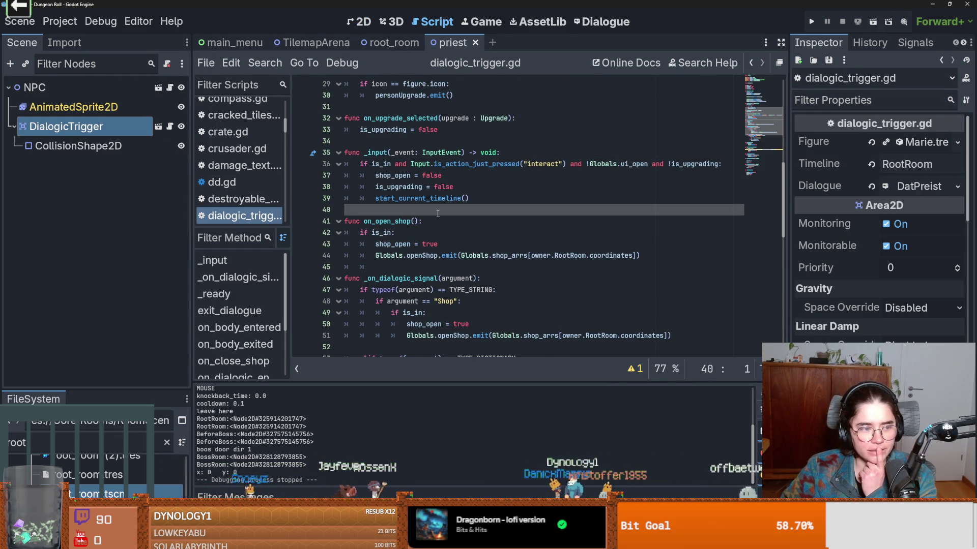
{"action": "scroll", "coordinate": [437, 214], "scroll_direction": "down", "scroll_amount": 1}
{"action": "scroll", "coordinate": [478, 255], "scroll_direction": "up", "scroll_amount": 3}
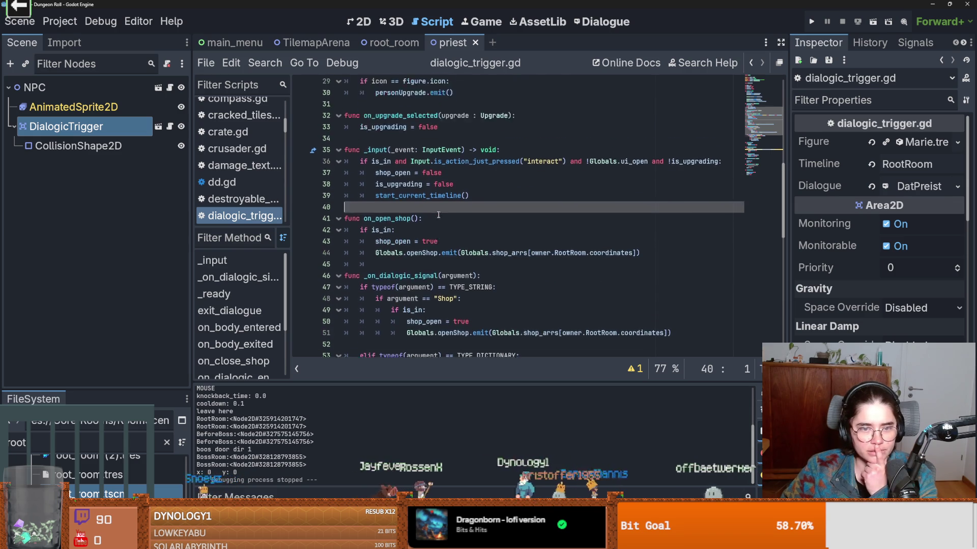
{"action": "double_click", "coordinate": [425, 271]}
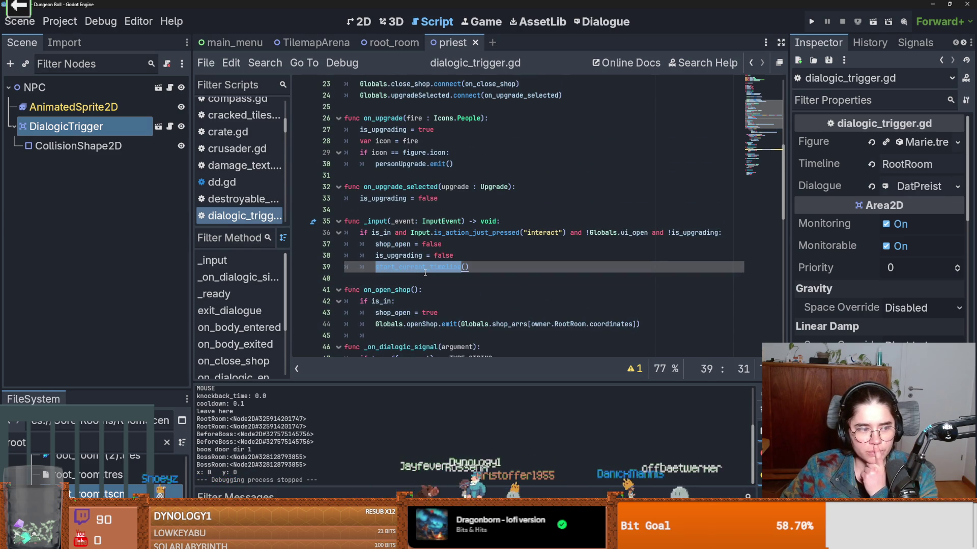
{"action": "mouse_move", "coordinate": [425, 273]}
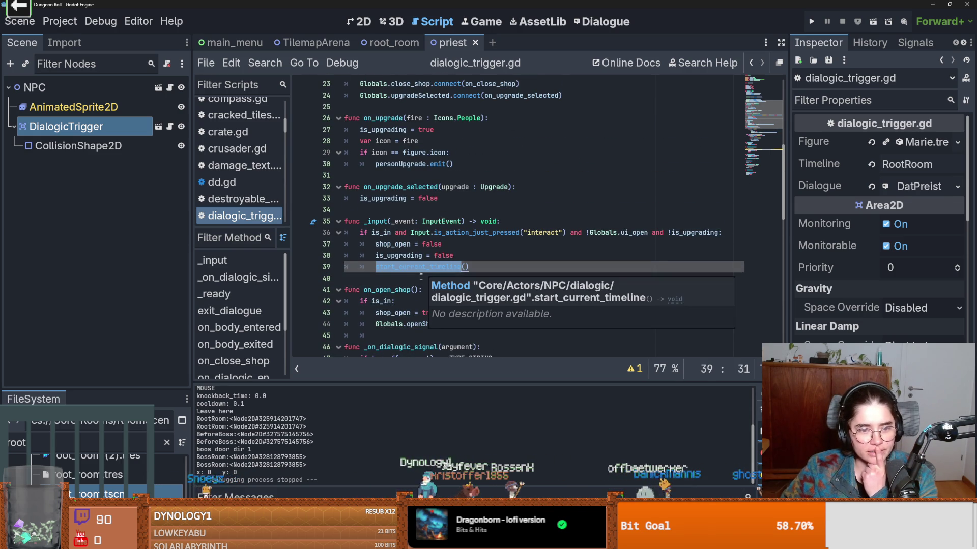
{"action": "left_click", "coordinate": [457, 263]}
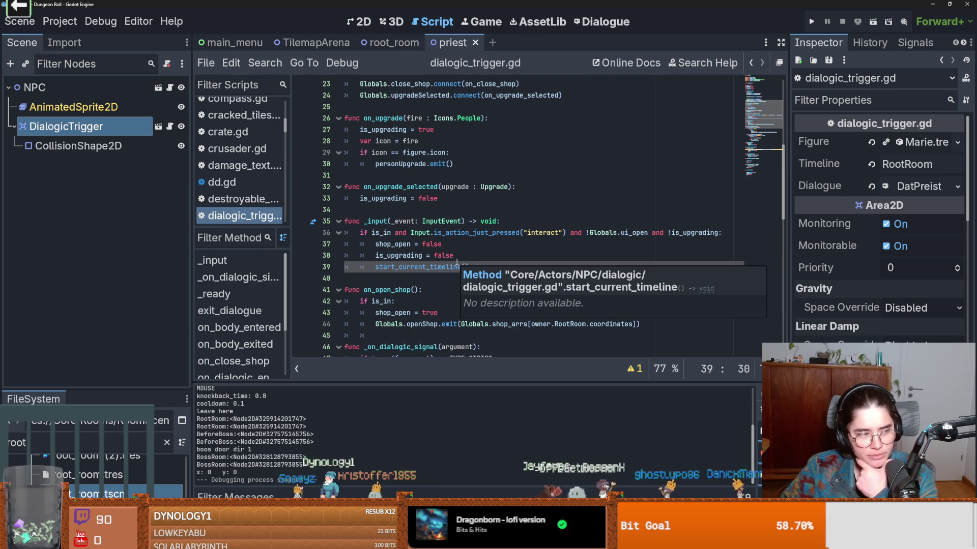
- Review active_dialogue and on_dialogic_ended, then place the caret inside exit_dialogue
{"action": "scroll", "coordinate": [417, 261], "scroll_direction": "down", "scroll_amount": 2}
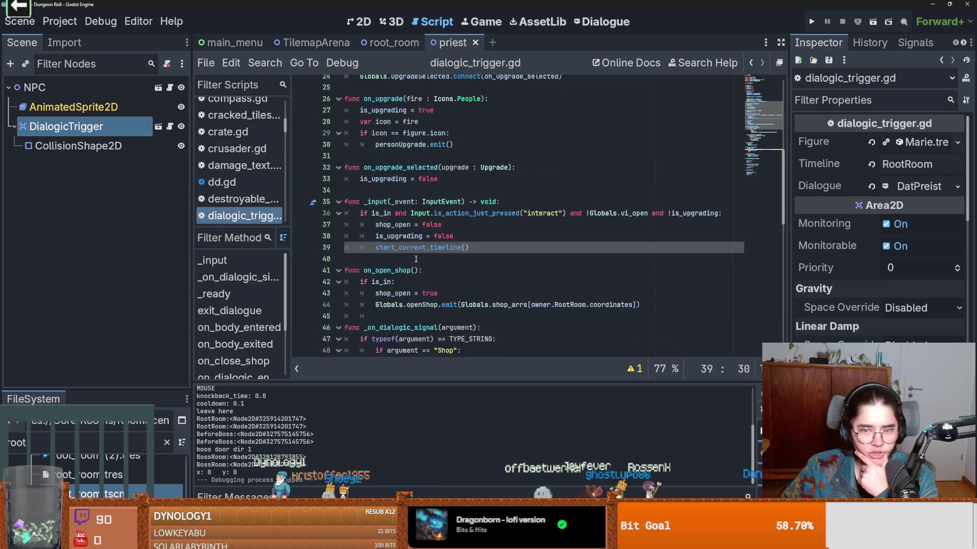
{"action": "scroll", "coordinate": [417, 264], "scroll_direction": "down", "scroll_amount": 4}
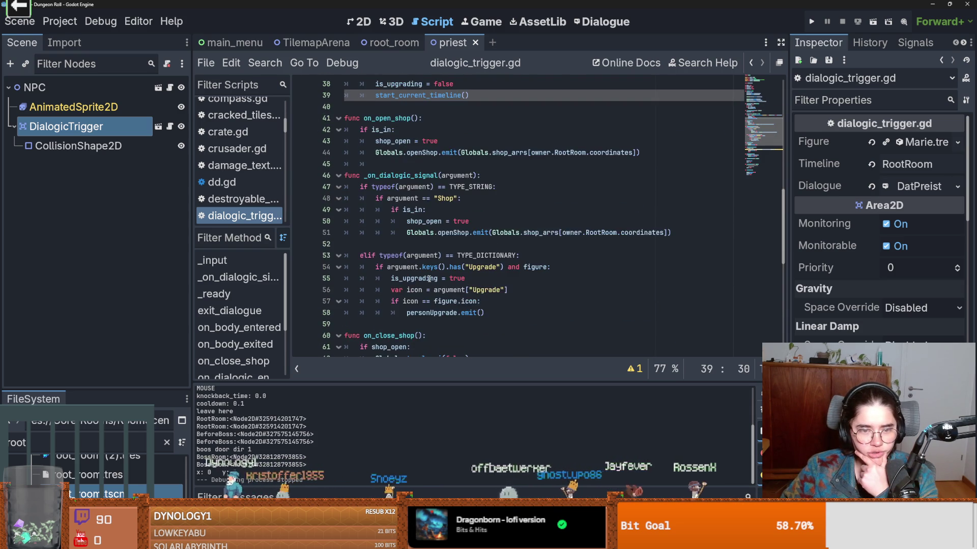
{"action": "scroll", "coordinate": [429, 279], "scroll_direction": "down", "scroll_amount": 3}
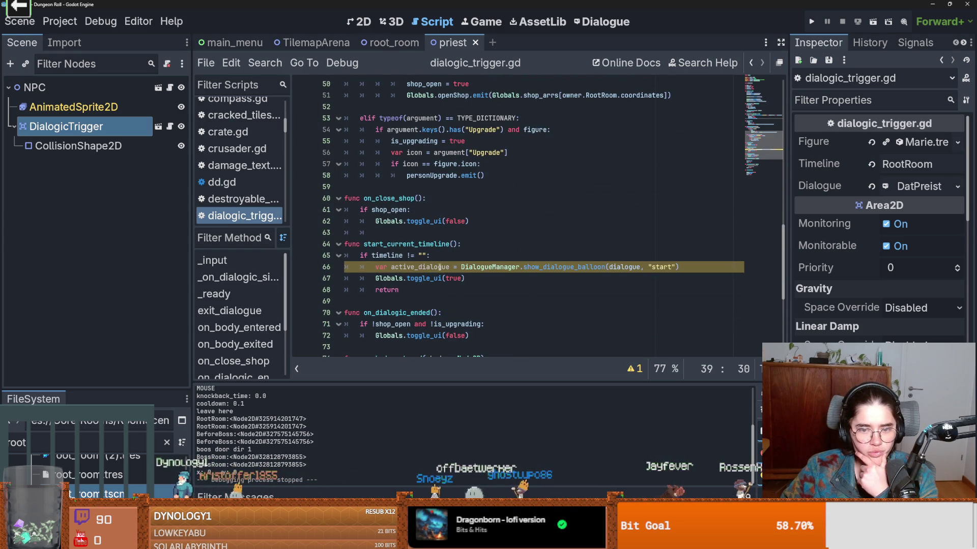
{"action": "left_click", "coordinate": [441, 267]}
{"action": "double_click", "coordinate": [440, 266]}
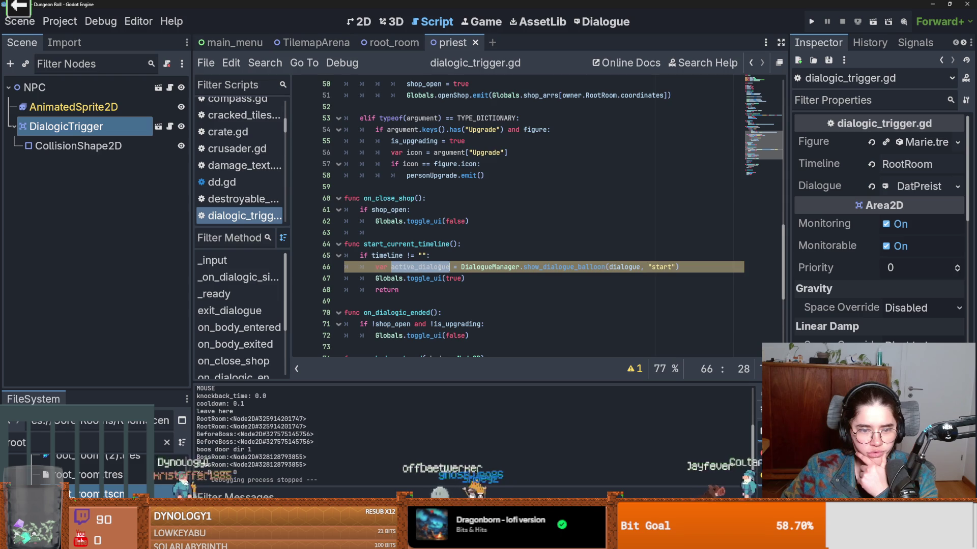
{"action": "scroll", "coordinate": [439, 267], "scroll_direction": "down", "scroll_amount": 3}
{"action": "scroll", "coordinate": [439, 267], "scroll_direction": "up", "scroll_amount": 1}
{"action": "double_click", "coordinate": [405, 244]}
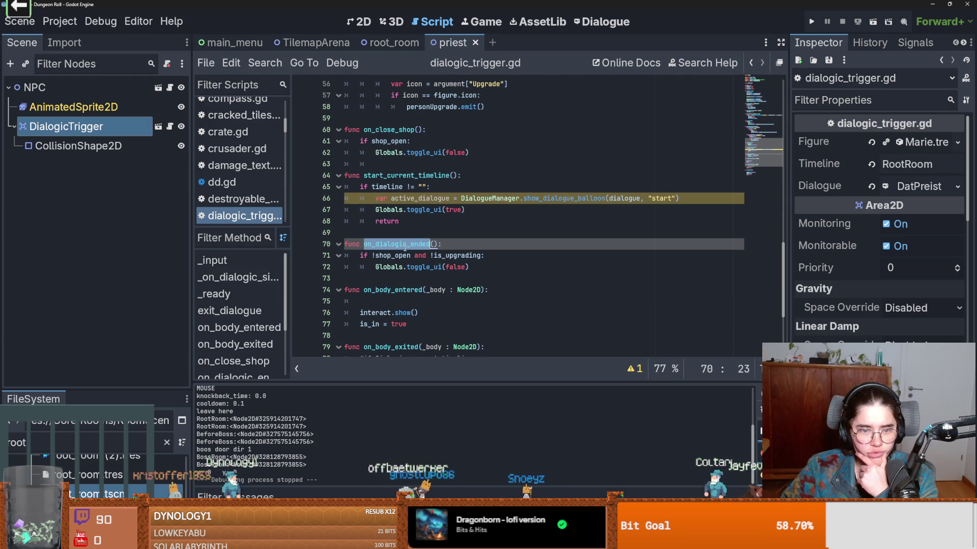
{"action": "scroll", "coordinate": [449, 258], "scroll_direction": "down", "scroll_amount": 4}
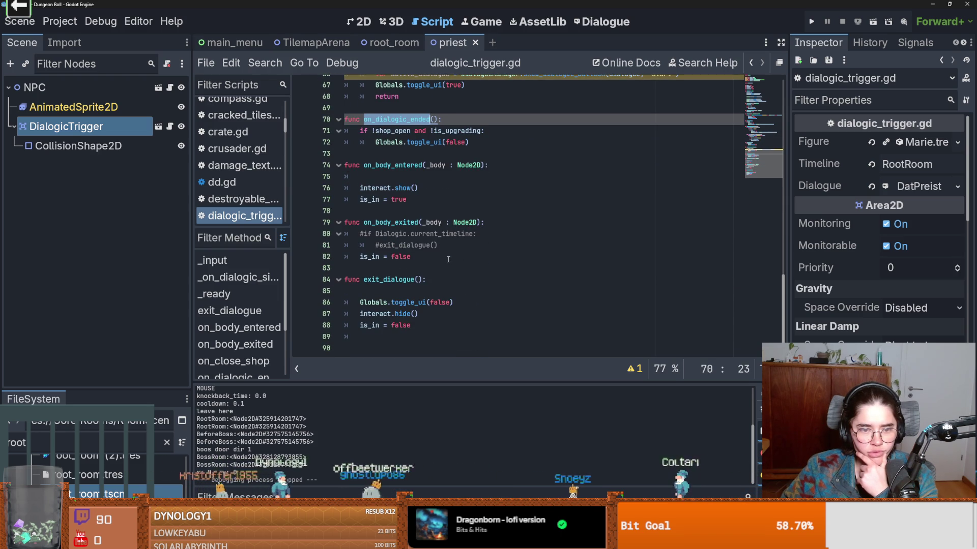
{"action": "left_click", "coordinate": [419, 290]}
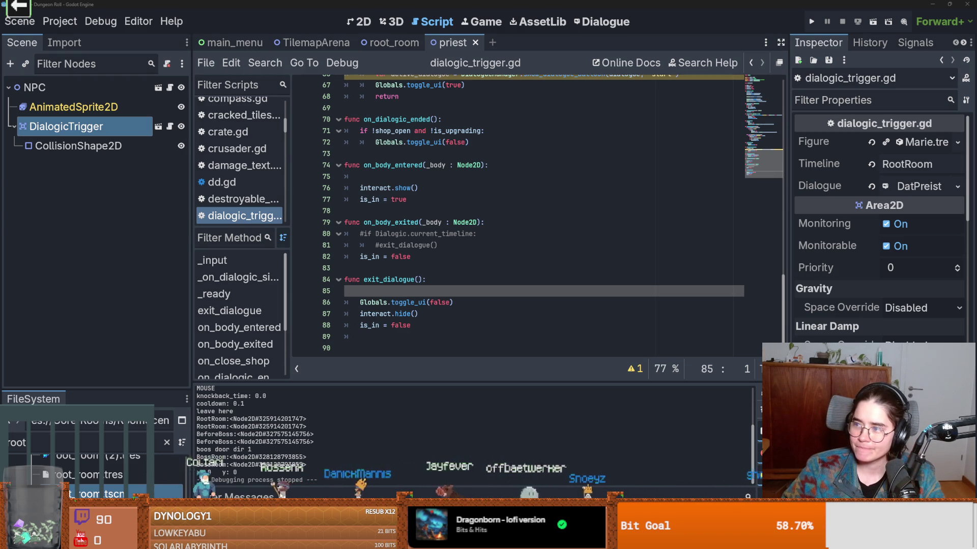
- Switch from Godot to the browser showing 'toffee crisp' image results
{"action": "key", "text": "super+Right"}
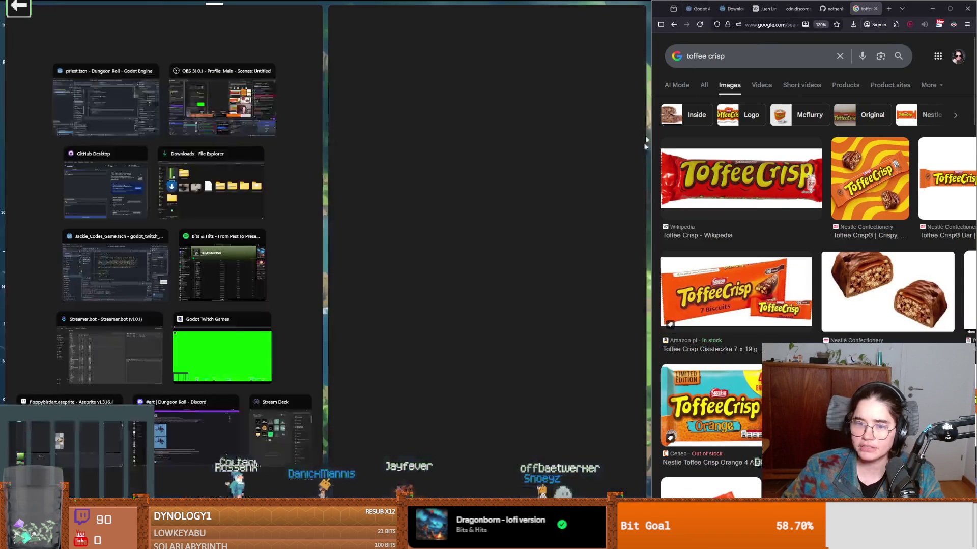
- Maximize Firefox, preview the 4 Ingredient Toffee Crisp photo, then return to Godot
{"action": "left_click", "coordinate": [948, 9]}
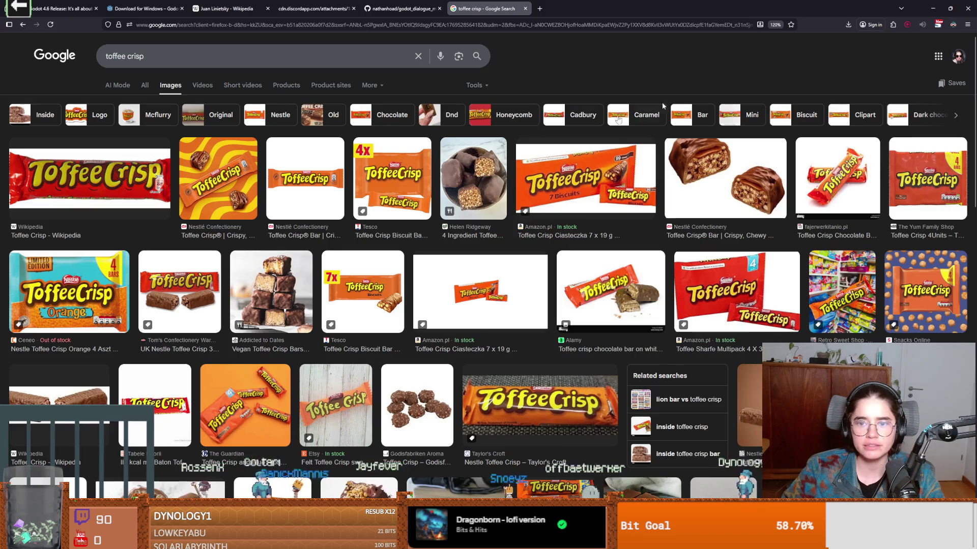
{"action": "left_click", "coordinate": [487, 179]}
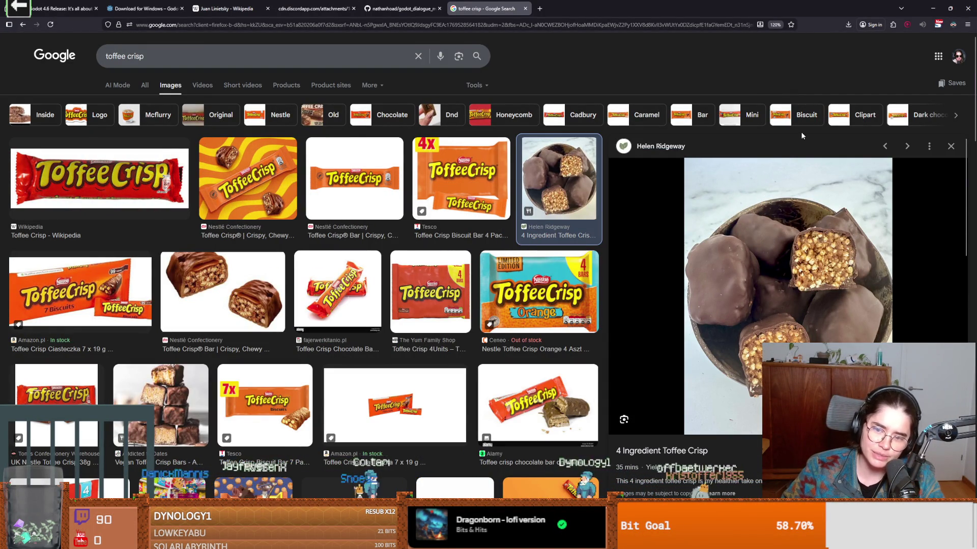
{"action": "key", "text": "alt+Tab"}
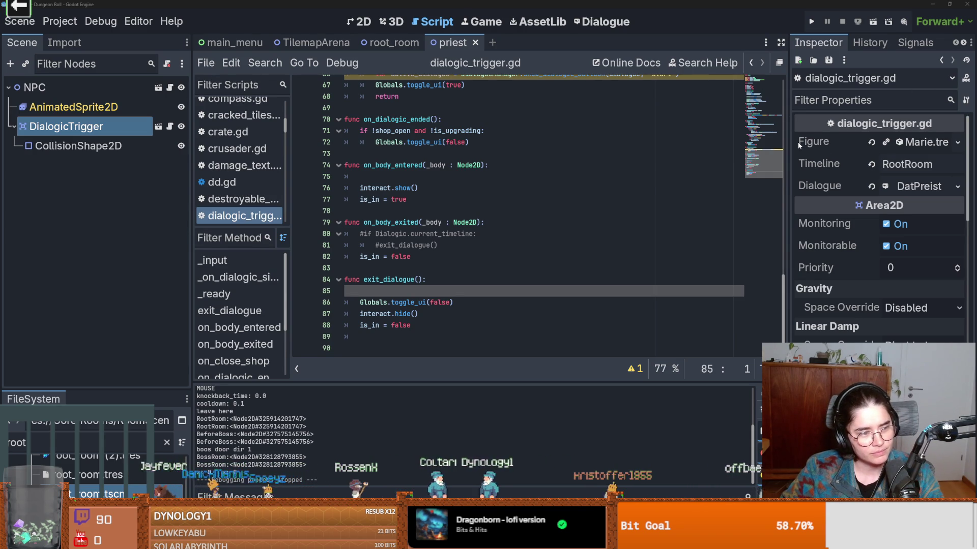
- Comment out the exit_dialogue() call on line 81 and save, then switch to the browser
{"action": "left_click", "coordinate": [552, 230]}
{"action": "key", "text": "ctrl+s"}
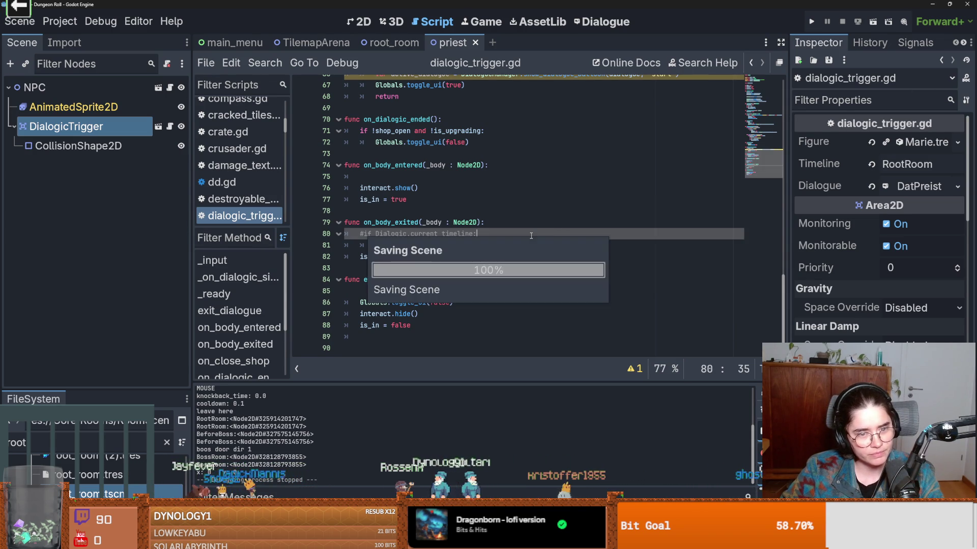
{"action": "left_click", "coordinate": [503, 243]}
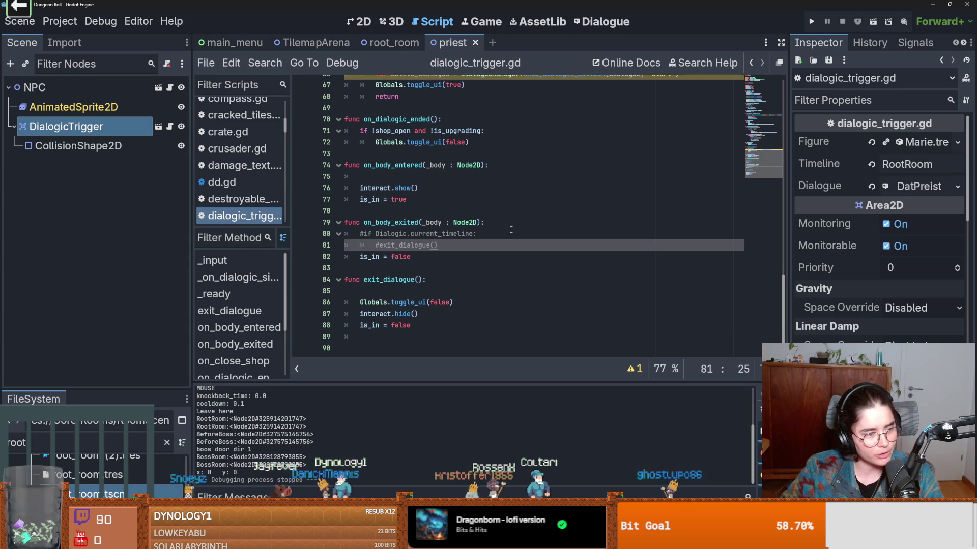
{"action": "key", "text": "ctrl+s"}
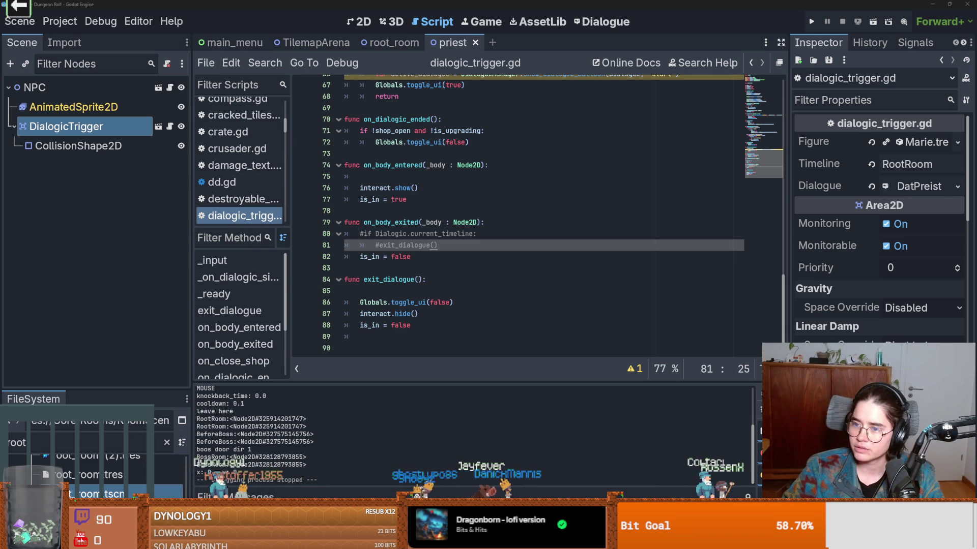
{"action": "key", "text": "alt+Tab"}
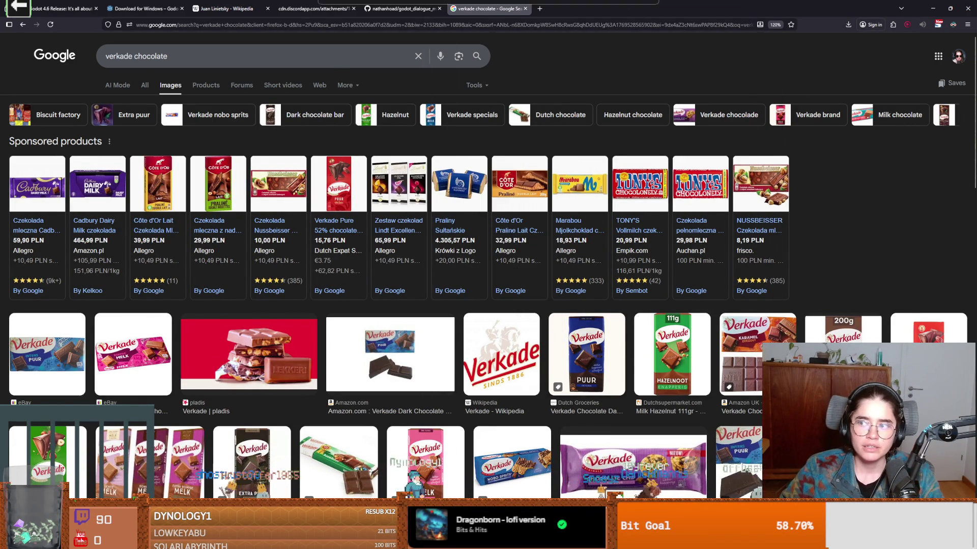
- Switch from the 'verkade chocolate' results back to the Godot script editor
{"action": "key", "text": "alt+Tab"}
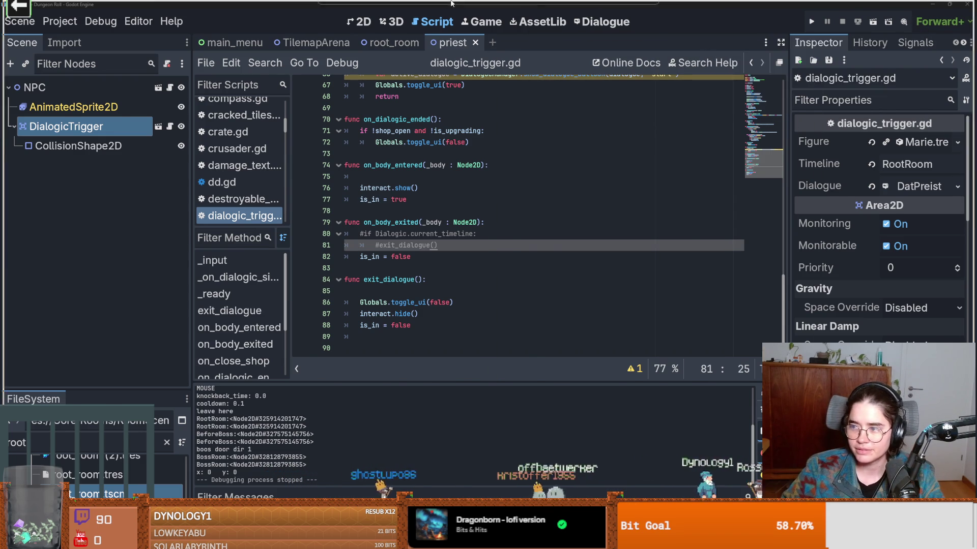
- Switch to the 'cookies and cream chocolate' results and preview the Hershey's Cookies 'N' Creme bar
{"action": "key", "text": "alt+Tab"}
{"action": "left_click", "coordinate": [142, 236]}
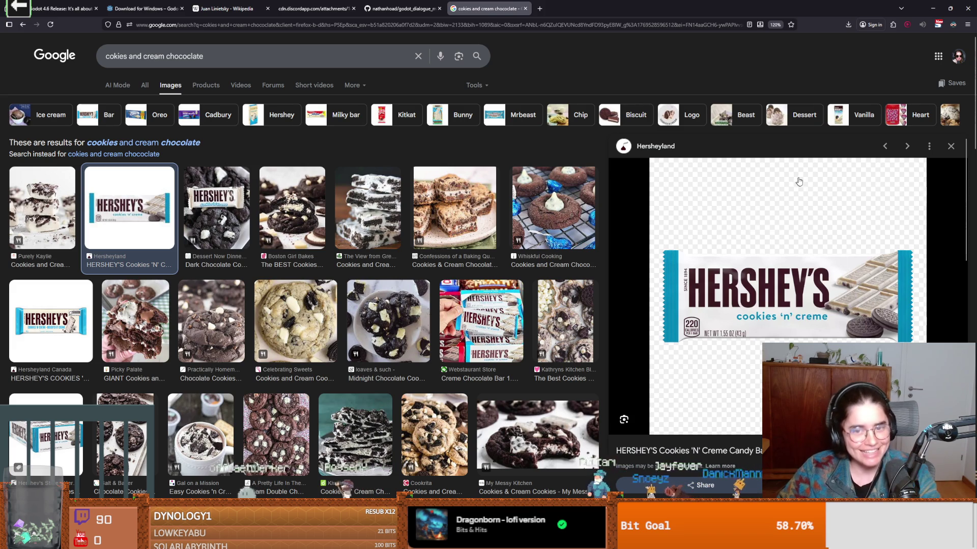
- Return to Godot and save dialogic_trigger.gd with exit_dialogue commented out
{"action": "key", "text": "alt+Tab"}
{"action": "left_click", "coordinate": [517, 217]}
{"action": "key", "text": "ctrl+s"}
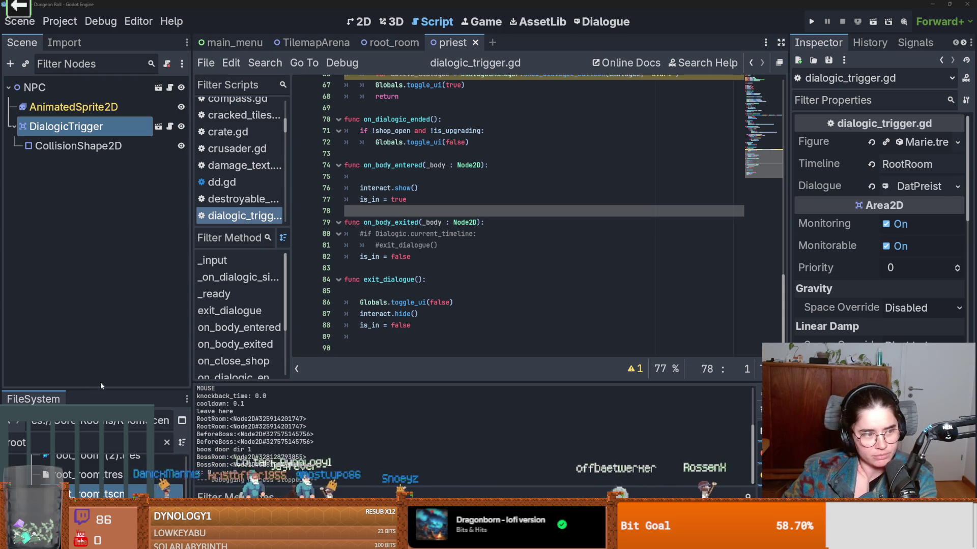
- Enlarge the FileSystem dock, clear the 'root' filter and scroll the tree back to res://
{"action": "left_click_drag", "start_coordinate": [86, 389], "coordinate": [89, 243]}
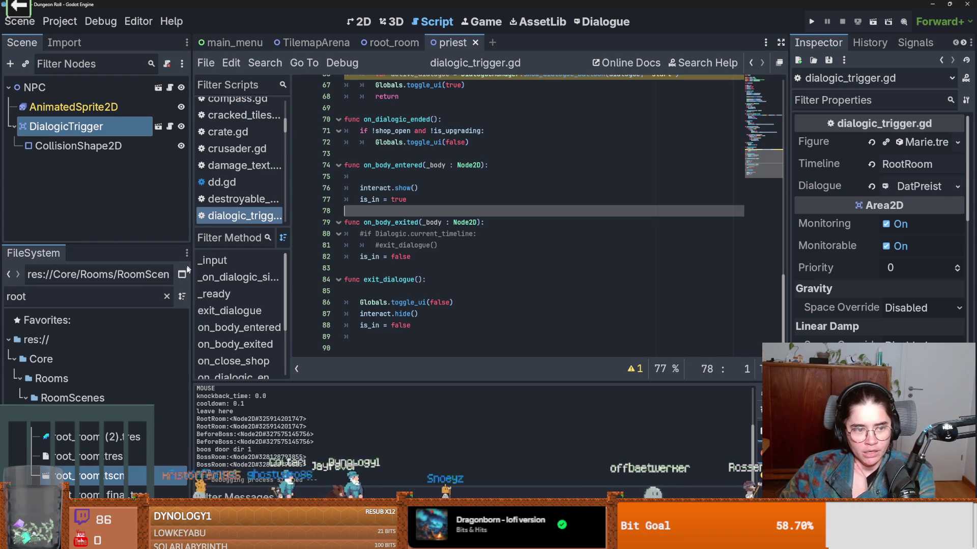
{"action": "left_click", "coordinate": [166, 298]}
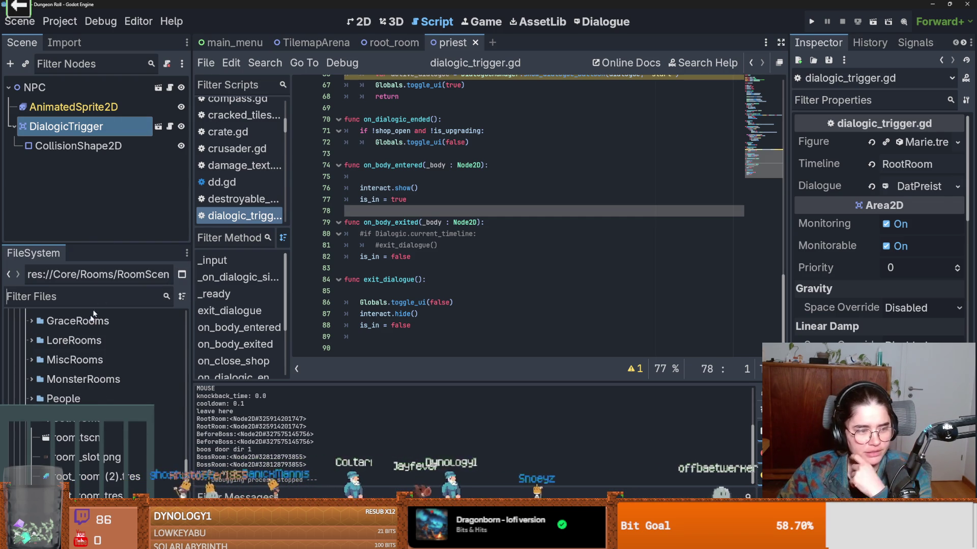
{"action": "scroll", "coordinate": [127, 382], "scroll_direction": "up", "scroll_amount": 5}
{"action": "left_click", "coordinate": [173, 412]}
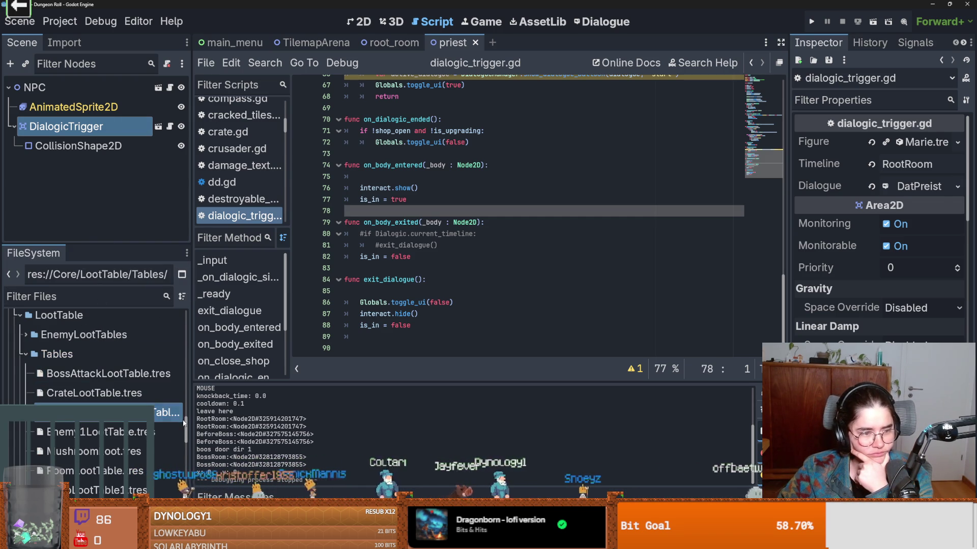
{"action": "left_click_drag", "start_coordinate": [184, 424], "coordinate": [184, 316]}
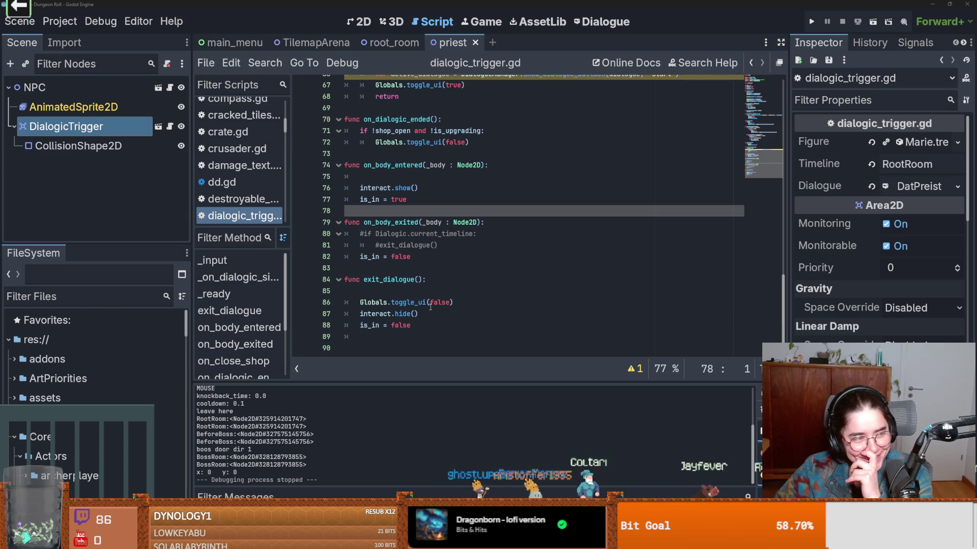
- Inspect the show_dialogue_balloon(dialogue, "start") call, then switch to the Using_Dialogue guide on GitHub
{"action": "mouse_move", "coordinate": [422, 540]}
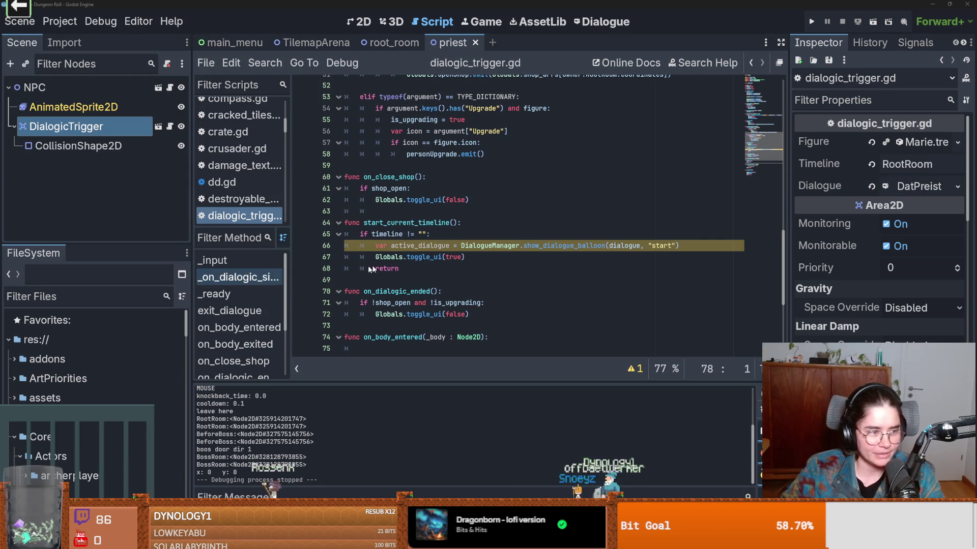
{"action": "left_click", "coordinate": [360, 257]}
{"action": "scroll", "coordinate": [461, 327], "scroll_direction": "down", "scroll_amount": 1}
{"action": "scroll", "coordinate": [462, 327], "scroll_direction": "up", "scroll_amount": 3}
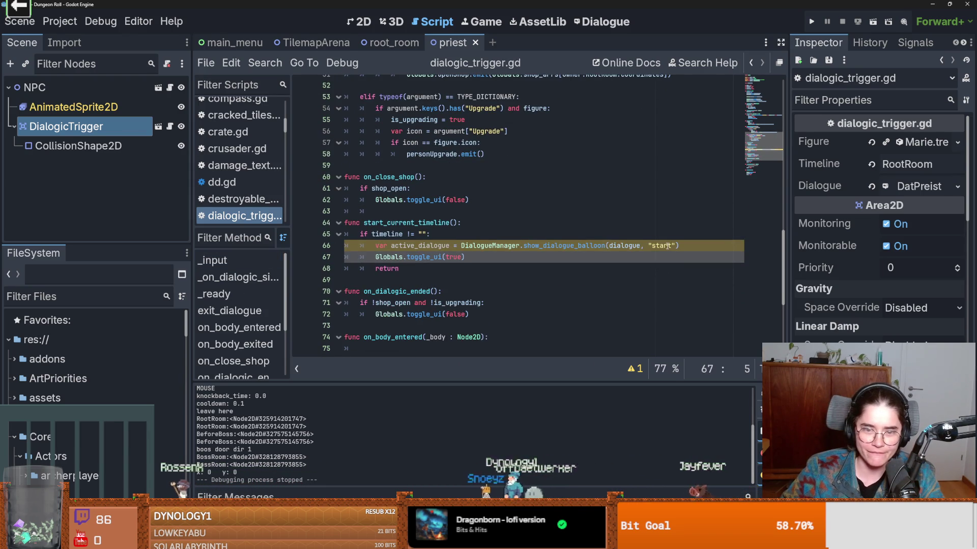
{"action": "double_click", "coordinate": [666, 245]}
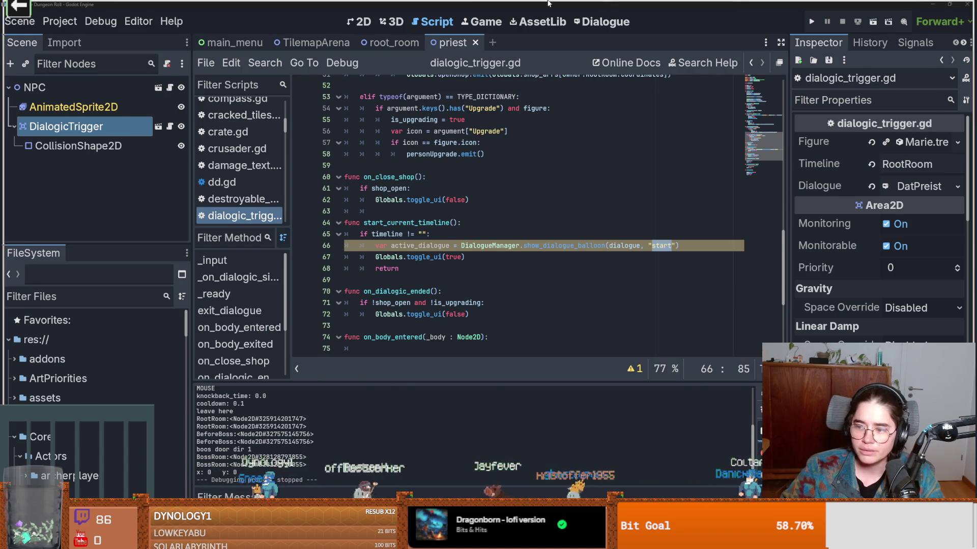
{"action": "key", "text": "alt+Tab"}
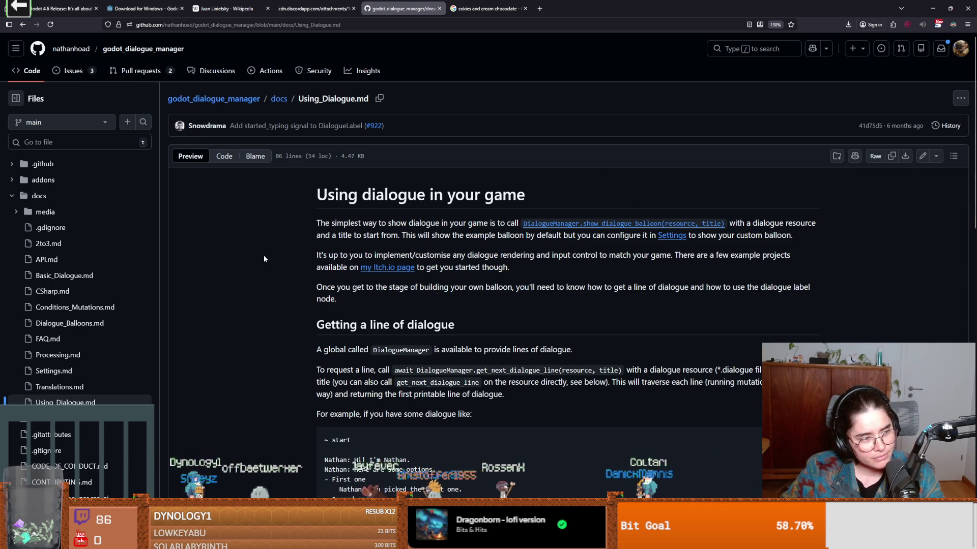
- Scroll through the Using_Dialogue.md guide, then go back to the repository README
{"action": "scroll", "coordinate": [582, 322], "scroll_direction": "down", "scroll_amount": 5}
{"action": "scroll", "coordinate": [582, 323], "scroll_direction": "down", "scroll_amount": 1}
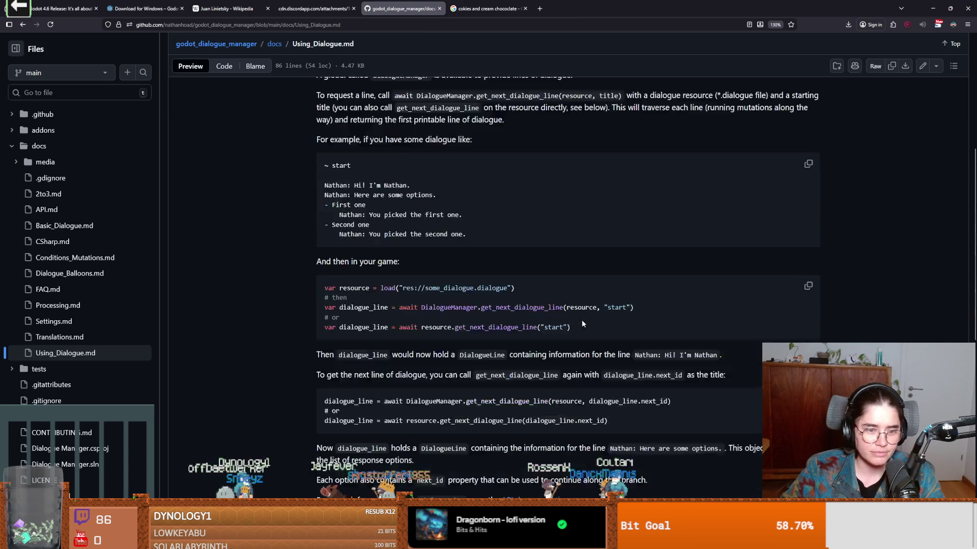
{"action": "scroll", "coordinate": [582, 323], "scroll_direction": "down", "scroll_amount": 10}
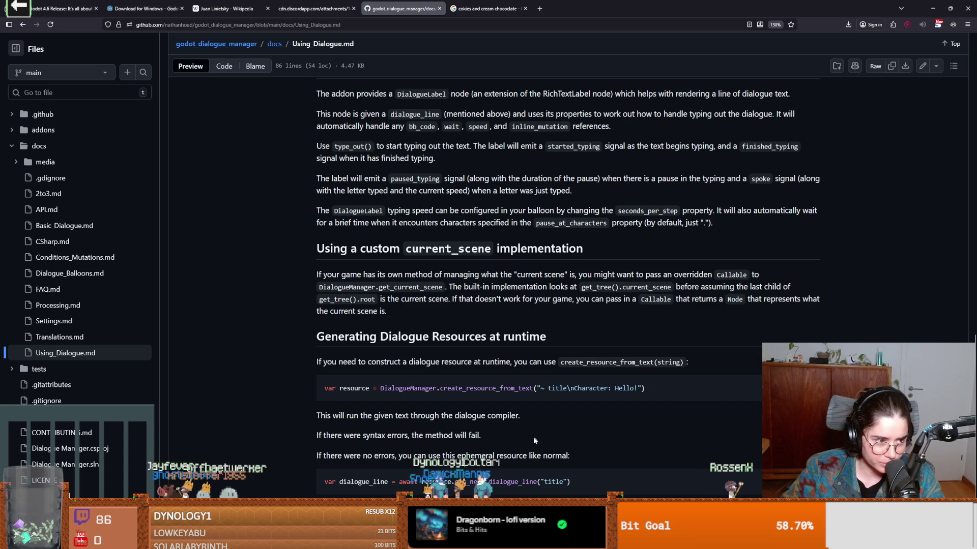
{"action": "scroll", "coordinate": [534, 440], "scroll_direction": "up", "scroll_amount": 10}
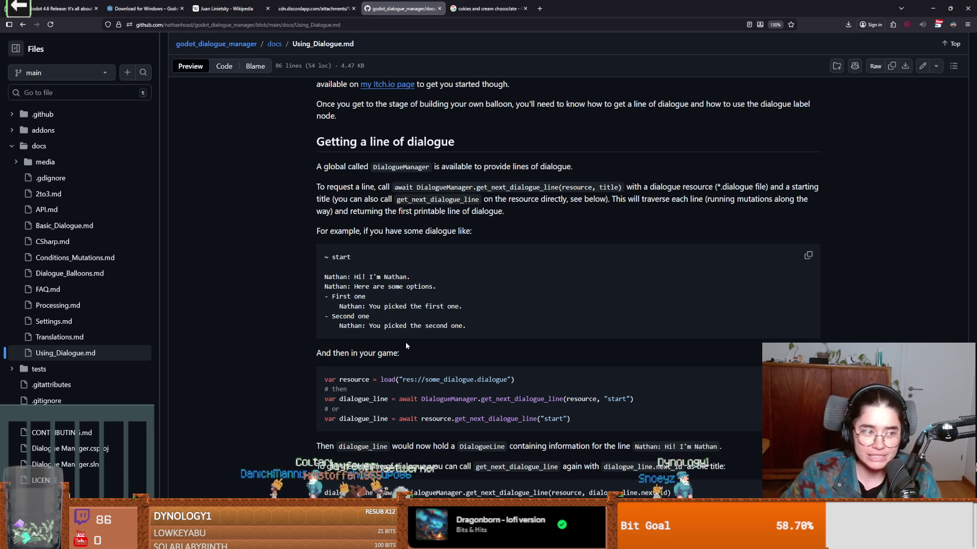
{"action": "scroll", "coordinate": [391, 362], "scroll_direction": "down", "scroll_amount": 3}
{"action": "scroll", "coordinate": [391, 362], "scroll_direction": "down", "scroll_amount": 6}
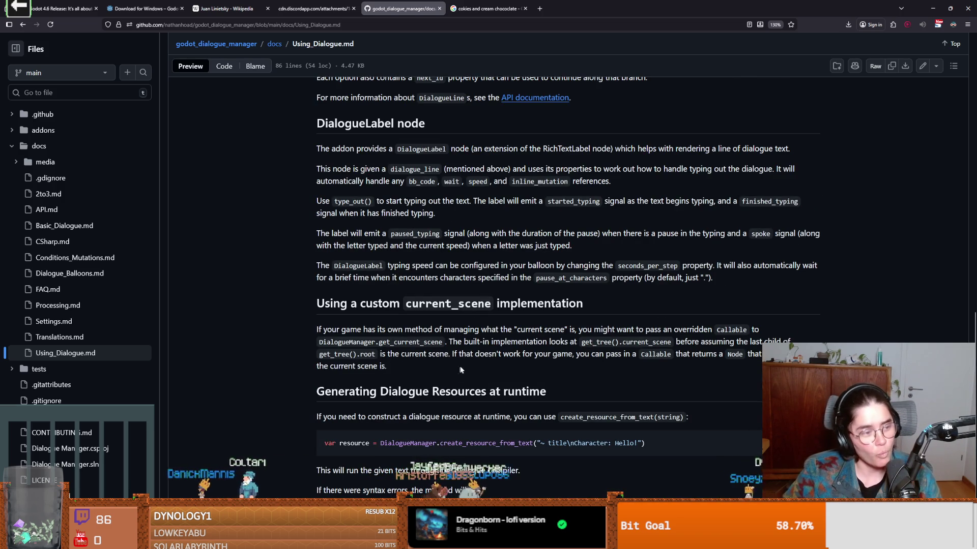
{"action": "scroll", "coordinate": [462, 362], "scroll_direction": "down", "scroll_amount": 1}
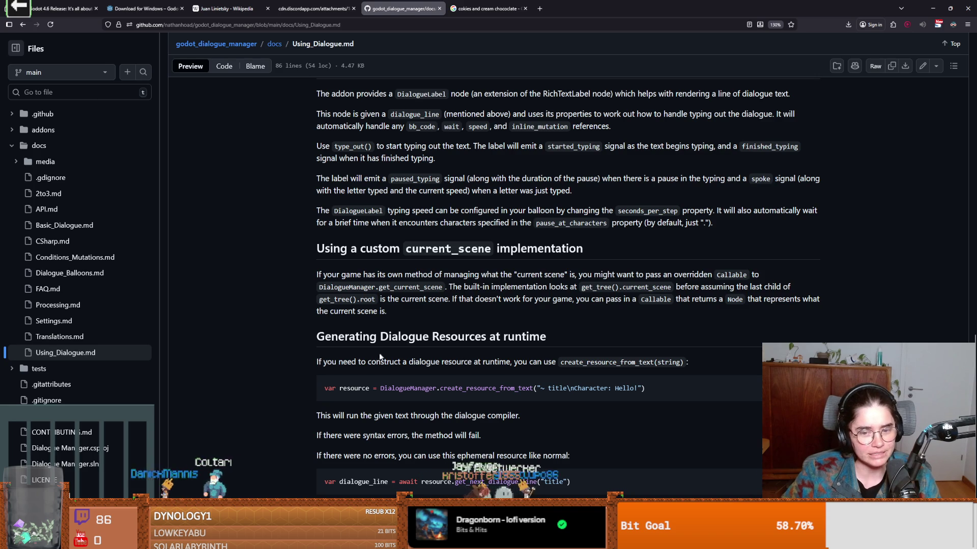
{"action": "scroll", "coordinate": [379, 358], "scroll_direction": "up", "scroll_amount": 3}
{"action": "key", "text": "alt+Left"}
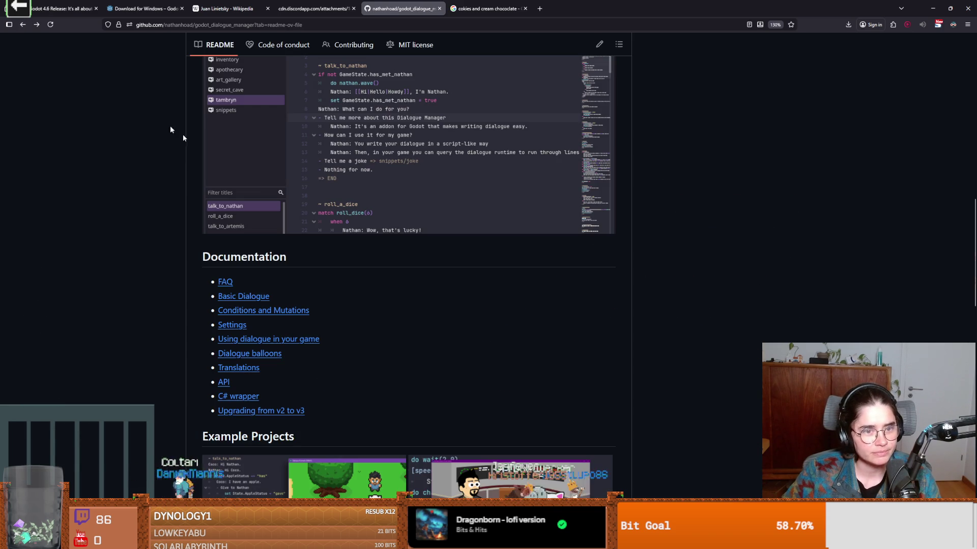
- Open FAQ.md from the Documentation links, read down its questions, and return to the top
{"action": "left_click", "coordinate": [224, 282]}
{"action": "scroll", "coordinate": [398, 349], "scroll_direction": "down", "scroll_amount": 2}
{"action": "scroll", "coordinate": [398, 346], "scroll_direction": "down", "scroll_amount": 3}
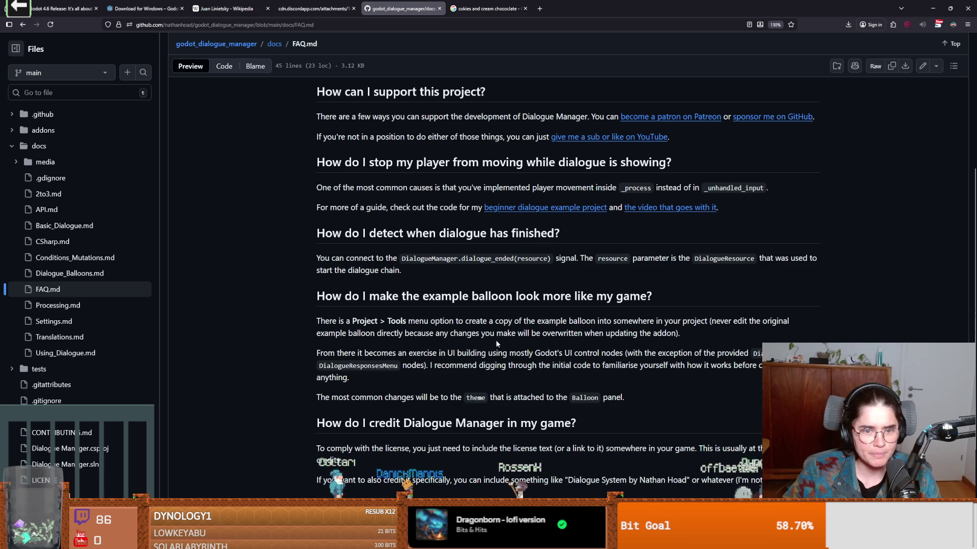
{"action": "scroll", "coordinate": [487, 341], "scroll_direction": "down", "scroll_amount": 3}
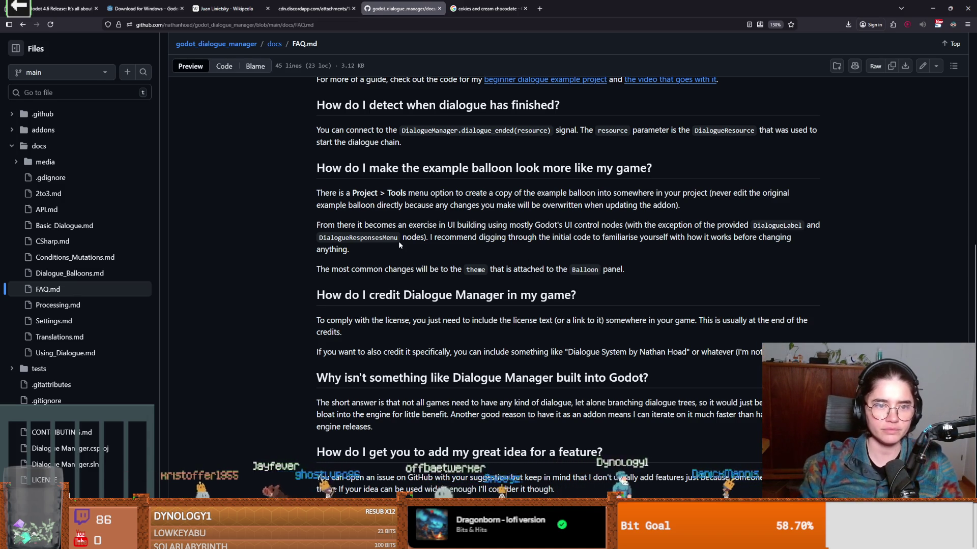
{"action": "scroll", "coordinate": [398, 241], "scroll_direction": "up", "scroll_amount": 7}
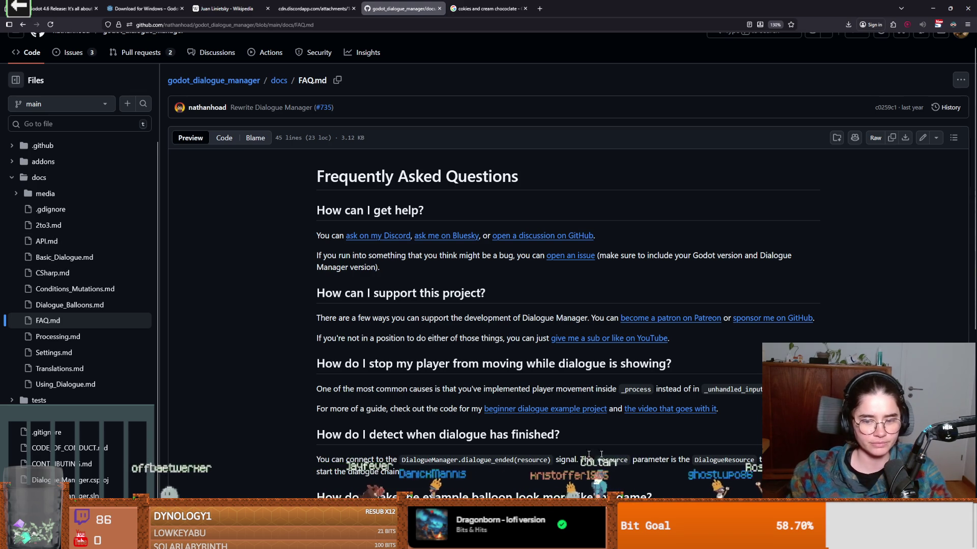
- Back in Godot, save the open scene and expand addons > dialogue_manager in FileSystem
{"action": "key", "text": "alt+Tab"}
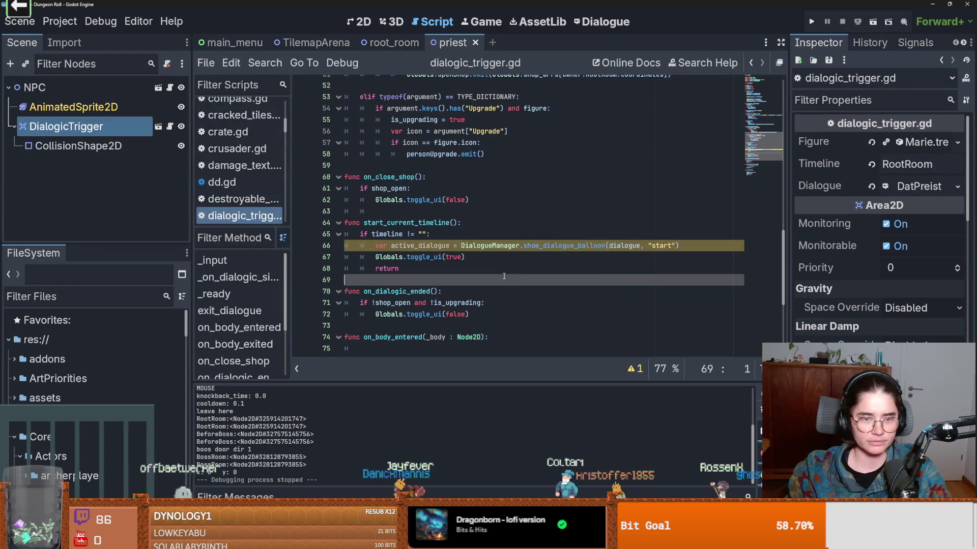
{"action": "key", "text": "ctrl+s"}
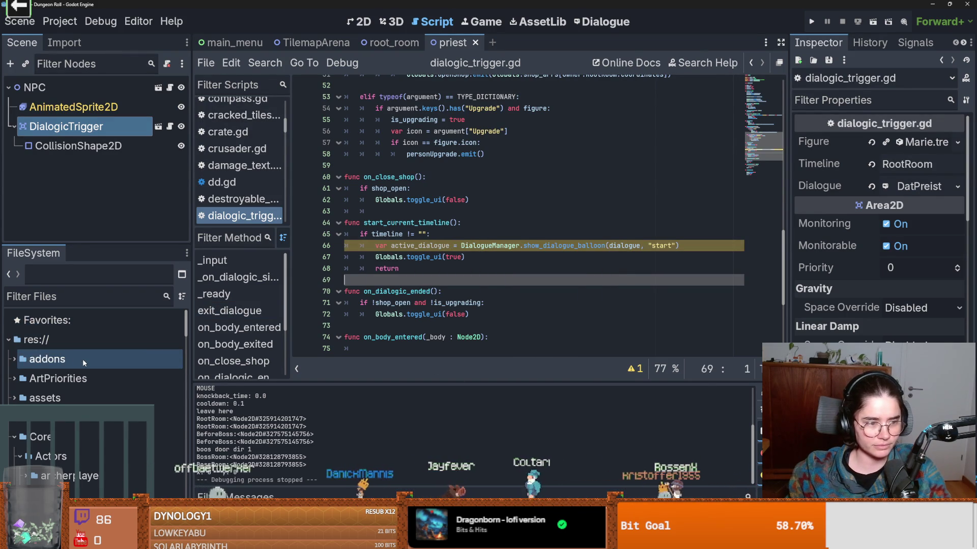
{"action": "left_click", "coordinate": [16, 359]}
{"action": "left_click", "coordinate": [20, 379]}
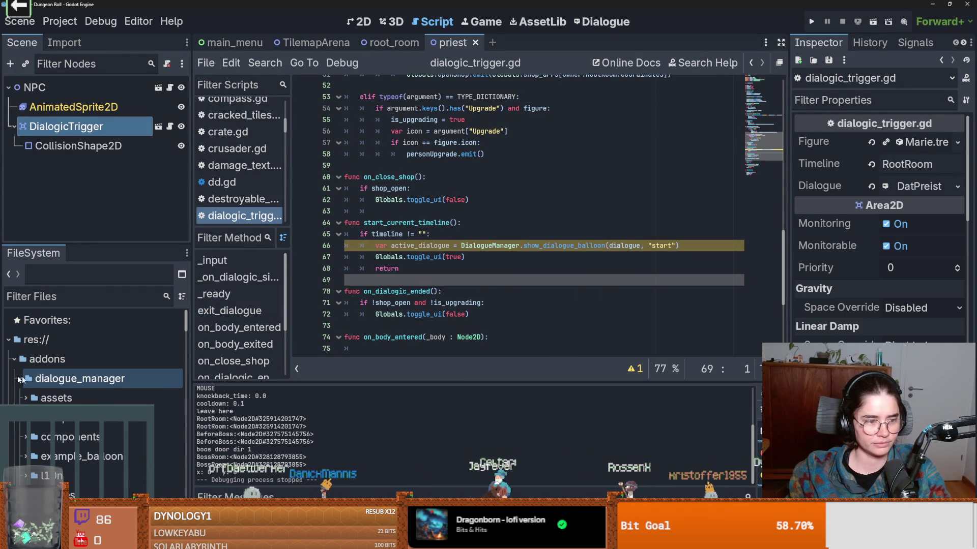
- Open test_scene.tscn, show it in the 2D view, and run it as the current scene
{"action": "scroll", "coordinate": [57, 389], "scroll_direction": "down", "scroll_amount": 2}
{"action": "scroll", "coordinate": [57, 389], "scroll_direction": "down", "scroll_amount": 5}
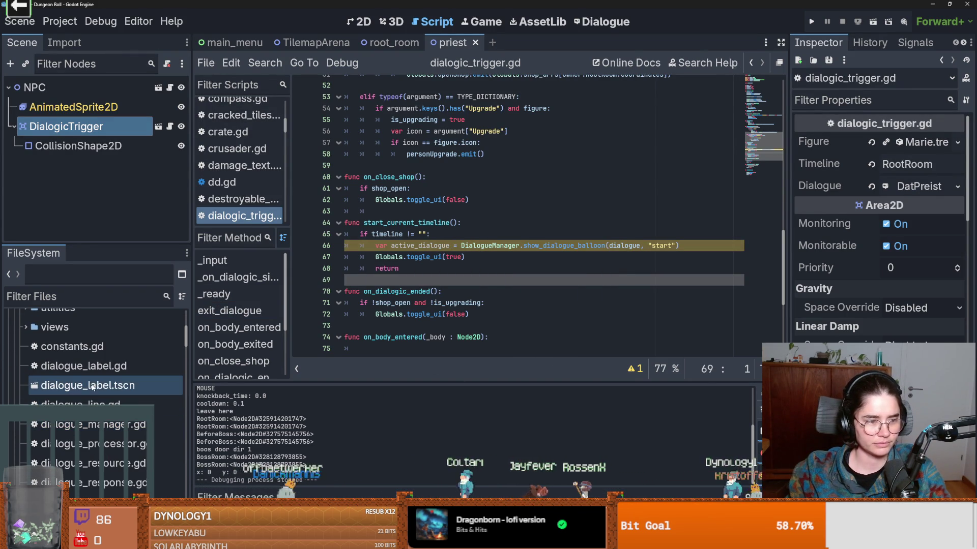
{"action": "scroll", "coordinate": [111, 394], "scroll_direction": "down", "scroll_amount": 5}
{"action": "scroll", "coordinate": [110, 406], "scroll_direction": "up", "scroll_amount": 5}
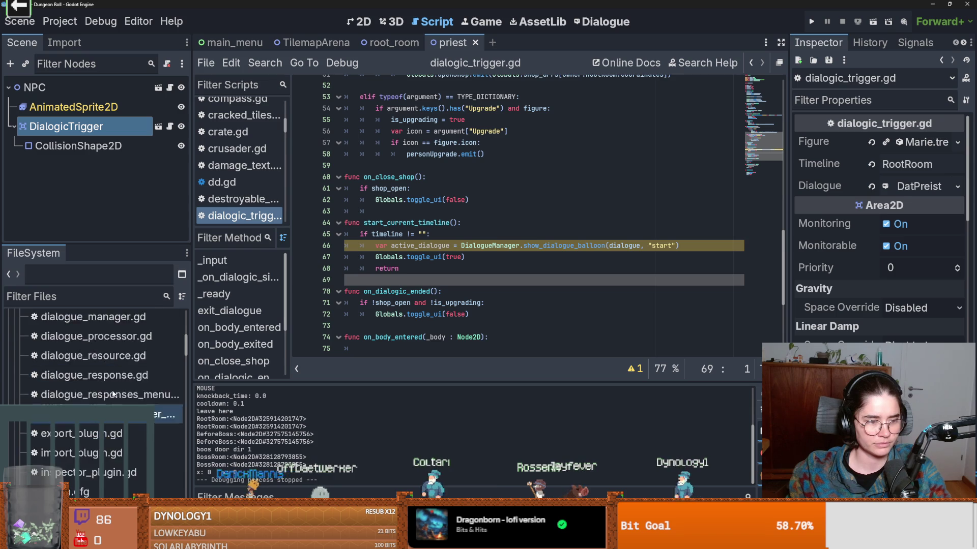
{"action": "scroll", "coordinate": [109, 429], "scroll_direction": "down", "scroll_amount": 5}
{"action": "double_click", "coordinate": [82, 462]}
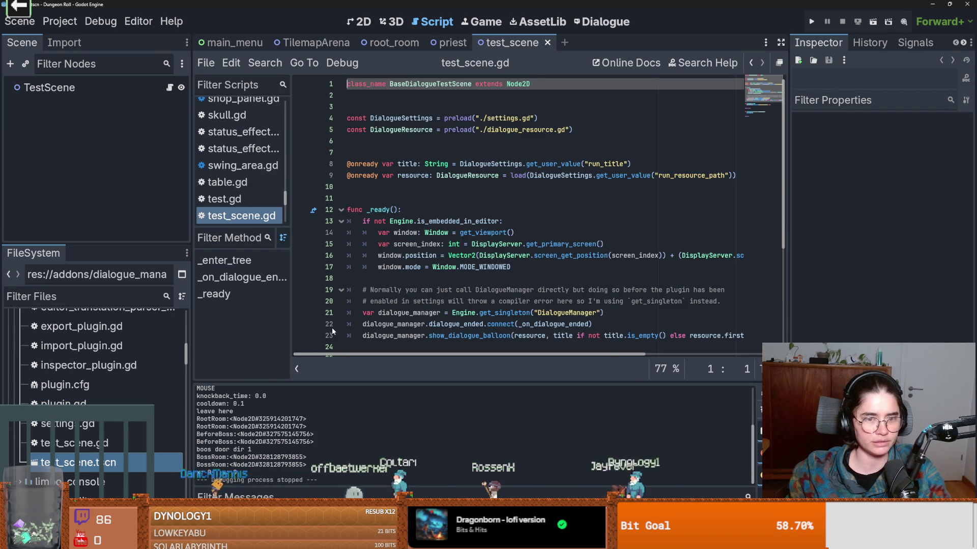
{"action": "key", "text": "ctrl+F1"}
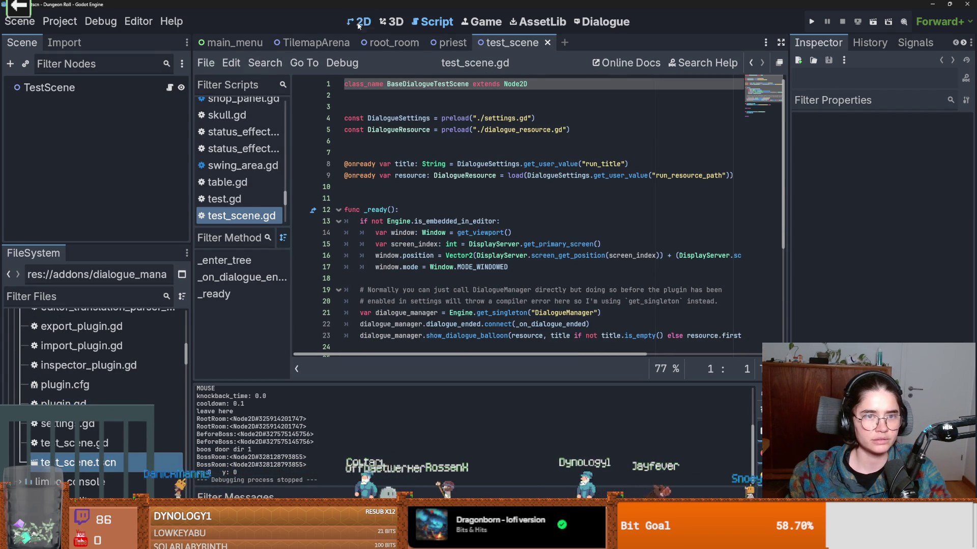
{"action": "left_click", "coordinate": [873, 21]}
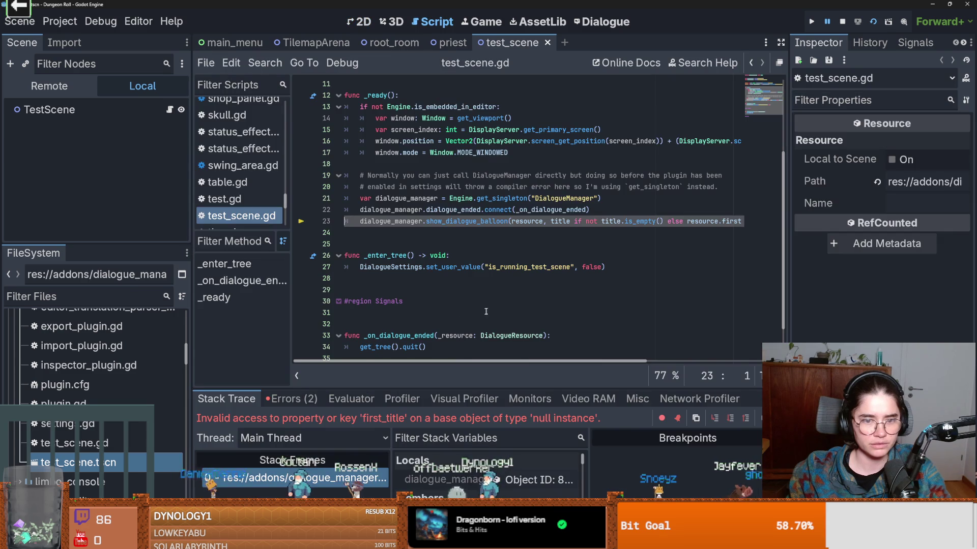
- Put the caret on line 26 of the test scene script and review the code above it
{"action": "left_click", "coordinate": [471, 255]}
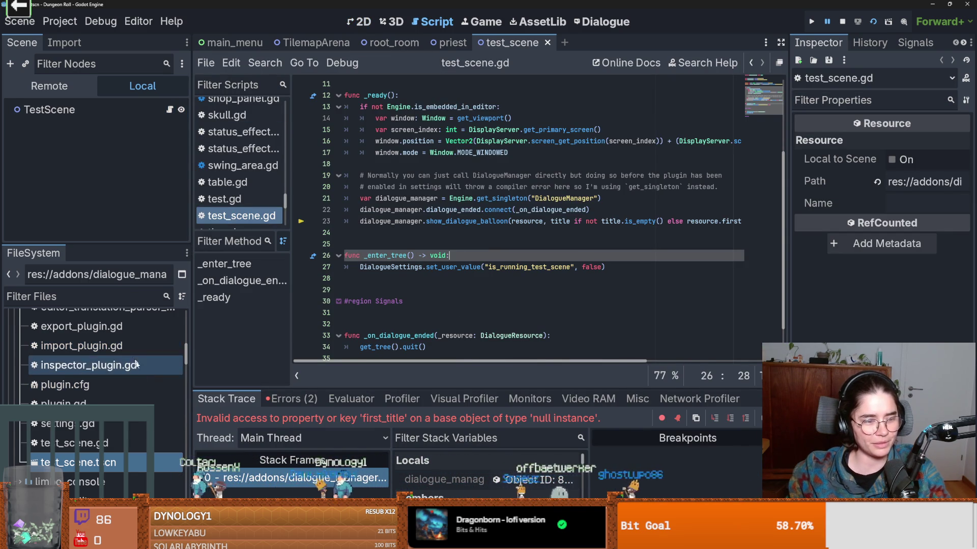
{"action": "scroll", "coordinate": [127, 432], "scroll_direction": "up", "scroll_amount": 5}
{"action": "scroll", "coordinate": [69, 388], "scroll_direction": "up", "scroll_amount": 5}
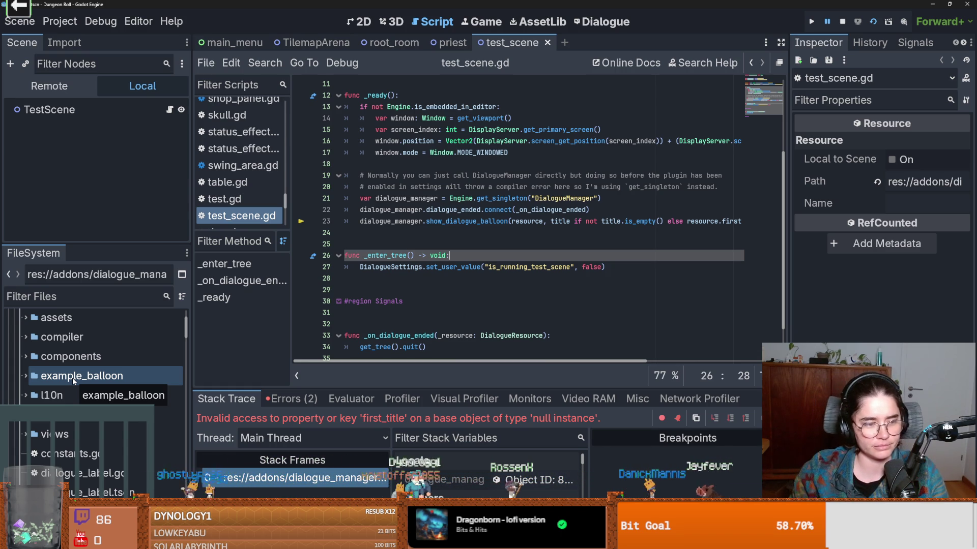
- Browse the dialogue_manager example_balloon, components and compiler folders in FileSystem
{"action": "left_click", "coordinate": [25, 376]}
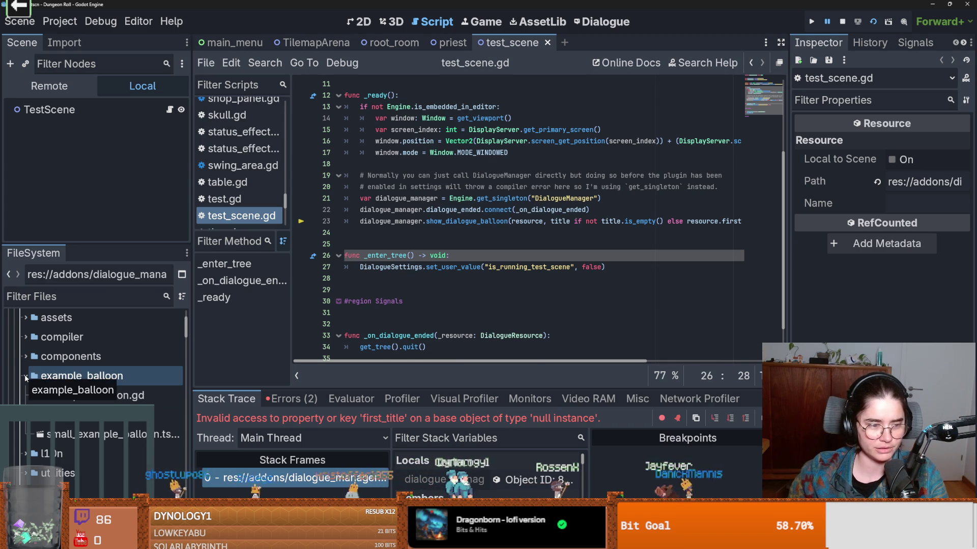
{"action": "left_click", "coordinate": [25, 358]}
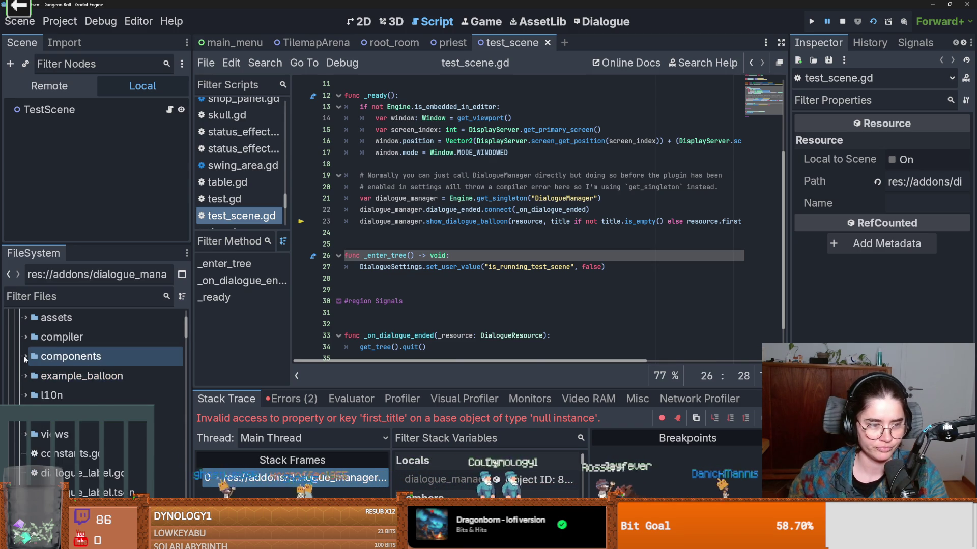
{"action": "left_click", "coordinate": [25, 357]}
{"action": "scroll", "coordinate": [26, 396], "scroll_direction": "up", "scroll_amount": 1}
{"action": "left_click", "coordinate": [26, 392]}
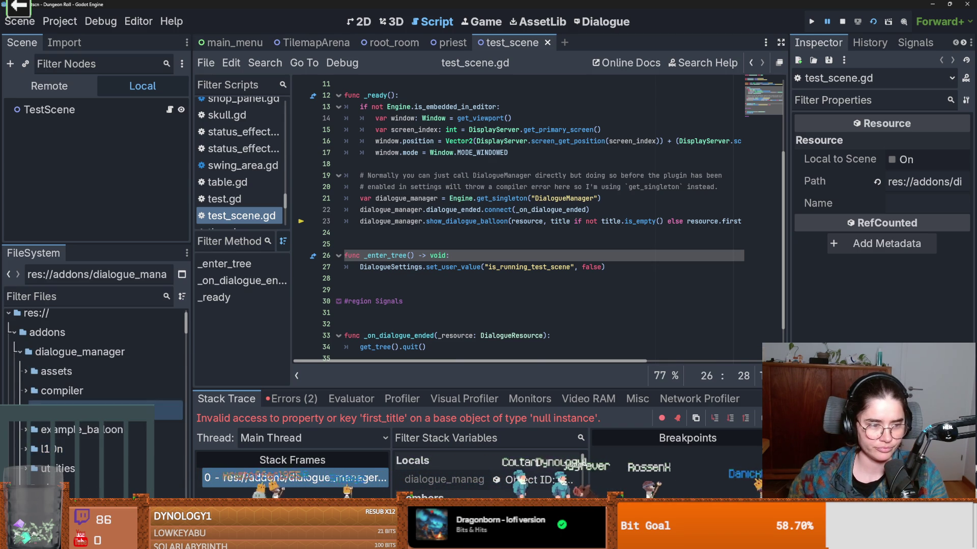
{"action": "scroll", "coordinate": [86, 453], "scroll_direction": "down", "scroll_amount": 3}
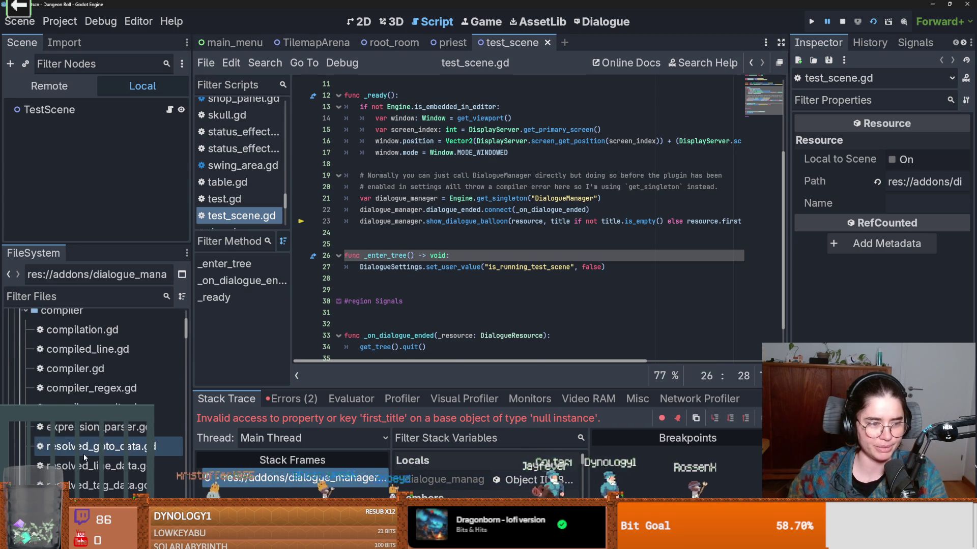
{"action": "scroll", "coordinate": [26, 376], "scroll_direction": "up", "scroll_amount": 1}
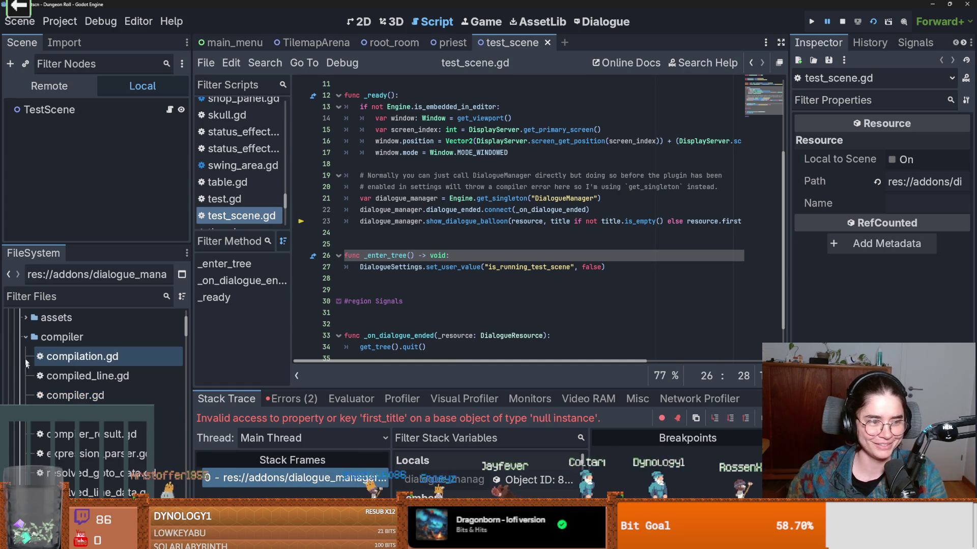
{"action": "left_click", "coordinate": [25, 337]}
- Expand and collapse the views folder, then scroll through test_scene.gd
{"action": "left_click", "coordinate": [40, 437]}
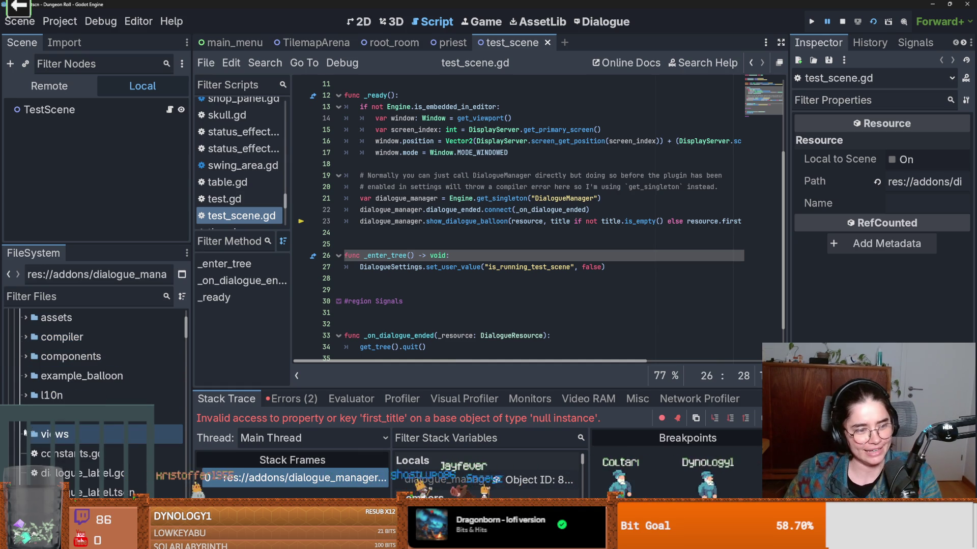
{"action": "double_click", "coordinate": [114, 435]}
{"action": "scroll", "coordinate": [114, 440], "scroll_direction": "down", "scroll_amount": 3}
{"action": "left_click", "coordinate": [87, 411]}
{"action": "scroll", "coordinate": [87, 409], "scroll_direction": "up", "scroll_amount": 1}
{"action": "left_click", "coordinate": [26, 379]}
{"action": "scroll", "coordinate": [104, 448], "scroll_direction": "down", "scroll_amount": 5}
{"action": "scroll", "coordinate": [104, 454], "scroll_direction": "down", "scroll_amount": 5}
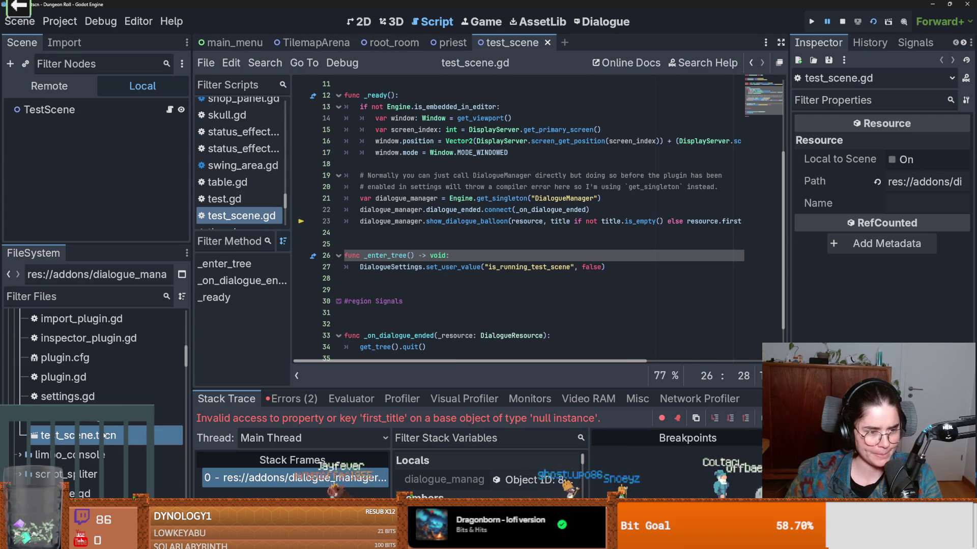
{"action": "scroll", "coordinate": [434, 326], "scroll_direction": "down", "scroll_amount": 1}
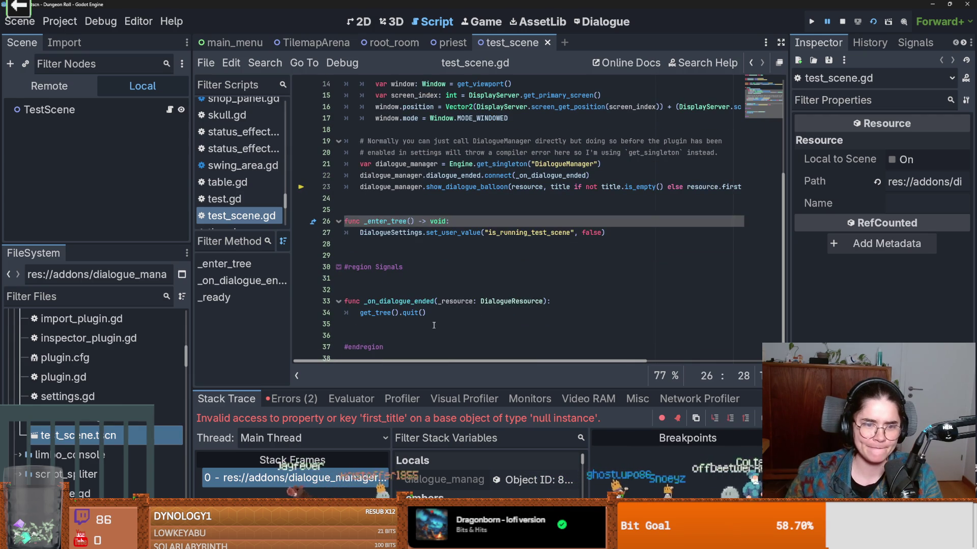
- Inspect line 34's get_tree().quit() and the _on_dialogue_ended handler, then close test_scene
{"action": "left_click_drag", "start_coordinate": [426, 312], "coordinate": [360, 313]}
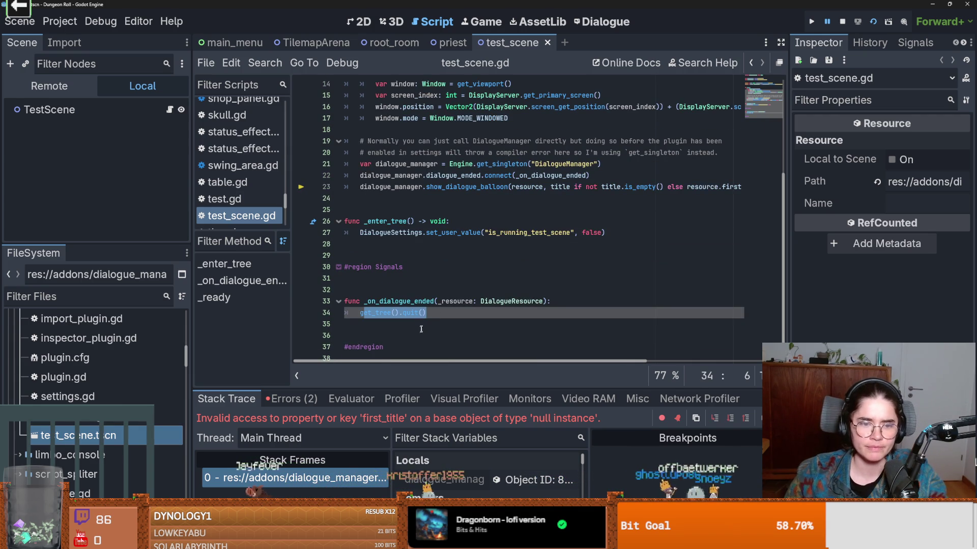
{"action": "left_click", "coordinate": [425, 313]}
{"action": "scroll", "coordinate": [495, 323], "scroll_direction": "up", "scroll_amount": 3}
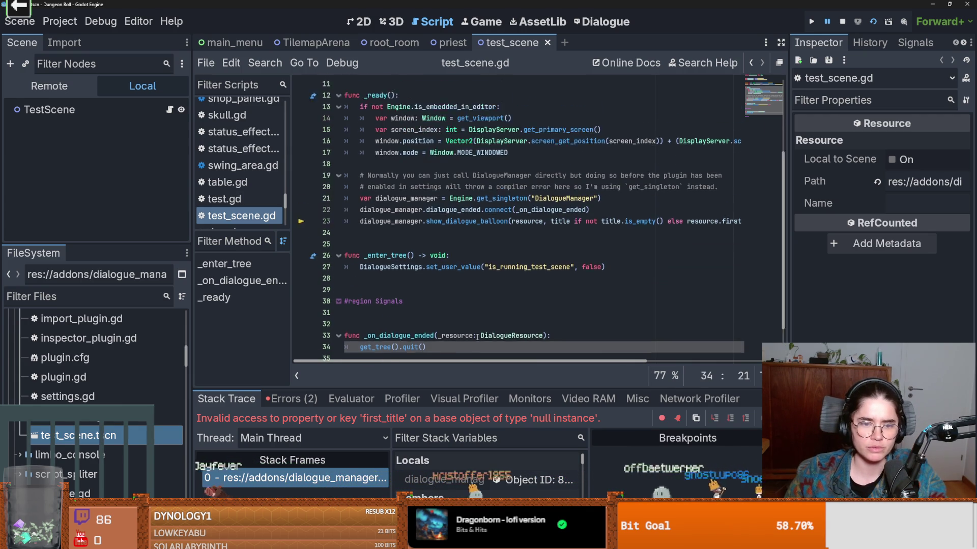
{"action": "scroll", "coordinate": [476, 338], "scroll_direction": "down", "scroll_amount": 2}
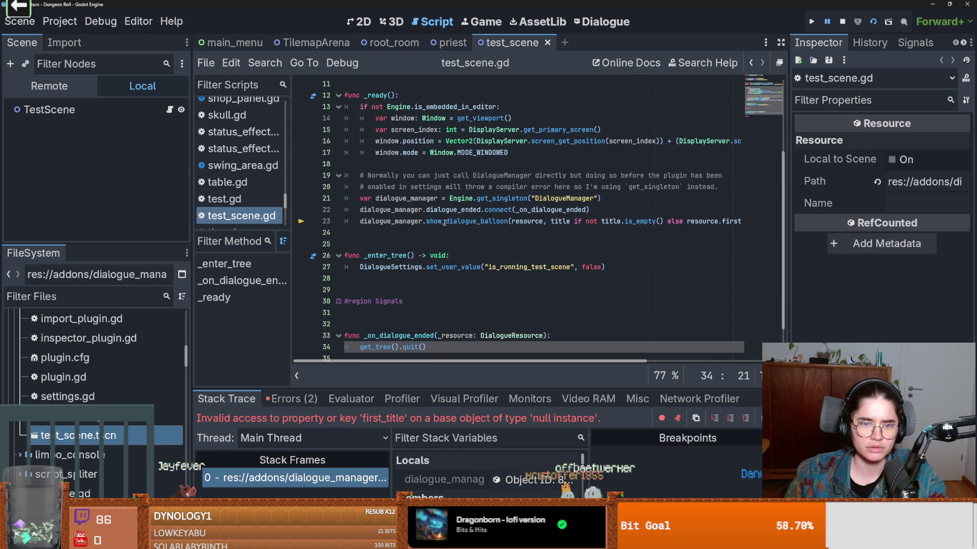
{"action": "scroll", "coordinate": [467, 277], "scroll_direction": "down", "scroll_amount": 1}
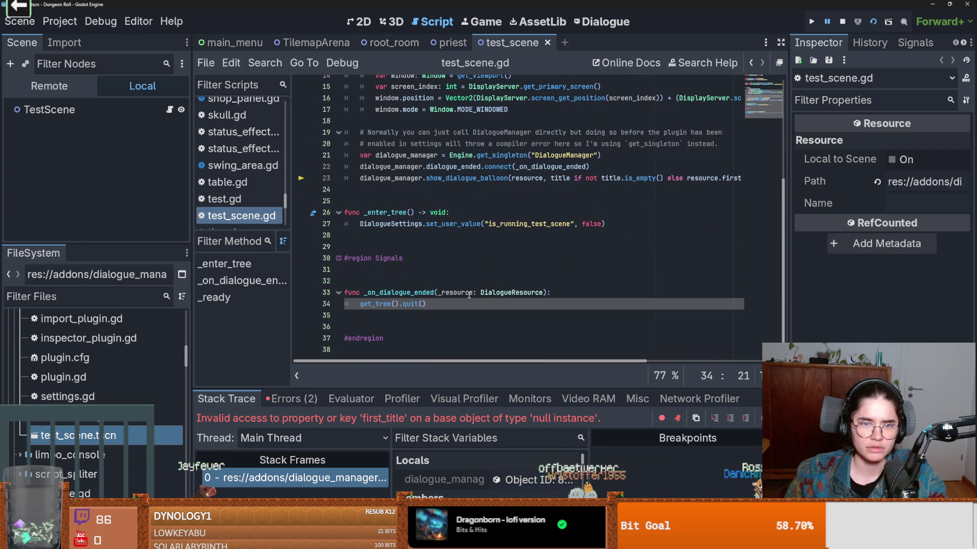
{"action": "double_click", "coordinate": [534, 167]}
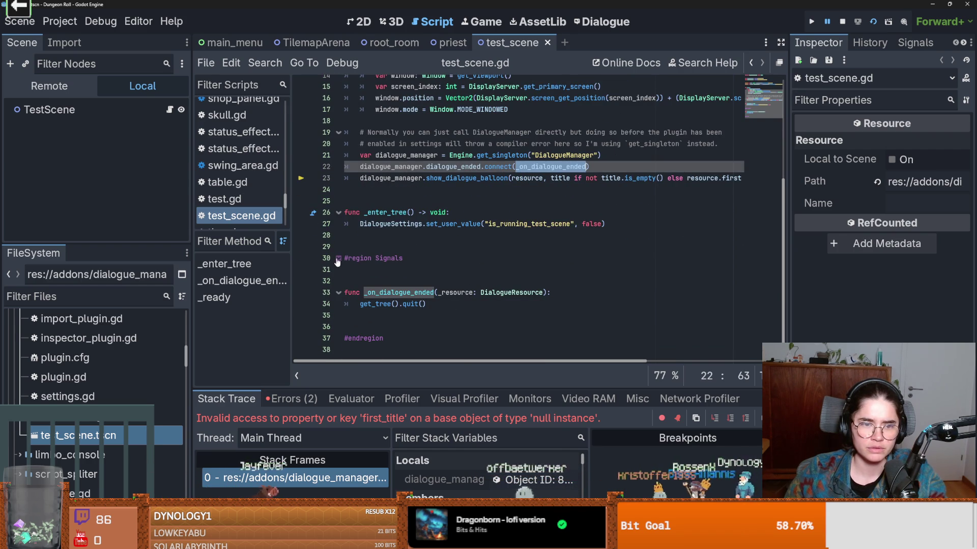
{"action": "scroll", "coordinate": [337, 262], "scroll_direction": "up", "scroll_amount": 3}
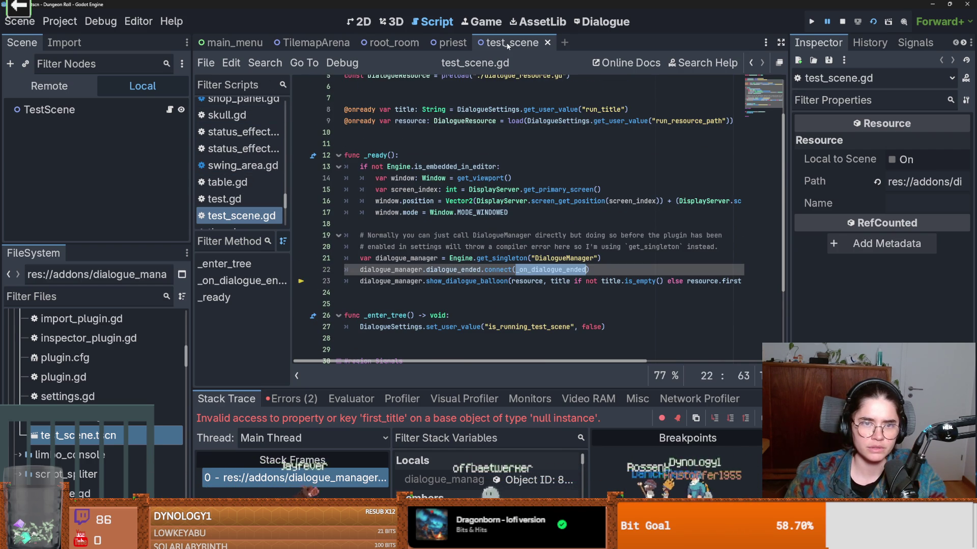
{"action": "left_click", "coordinate": [547, 42]}
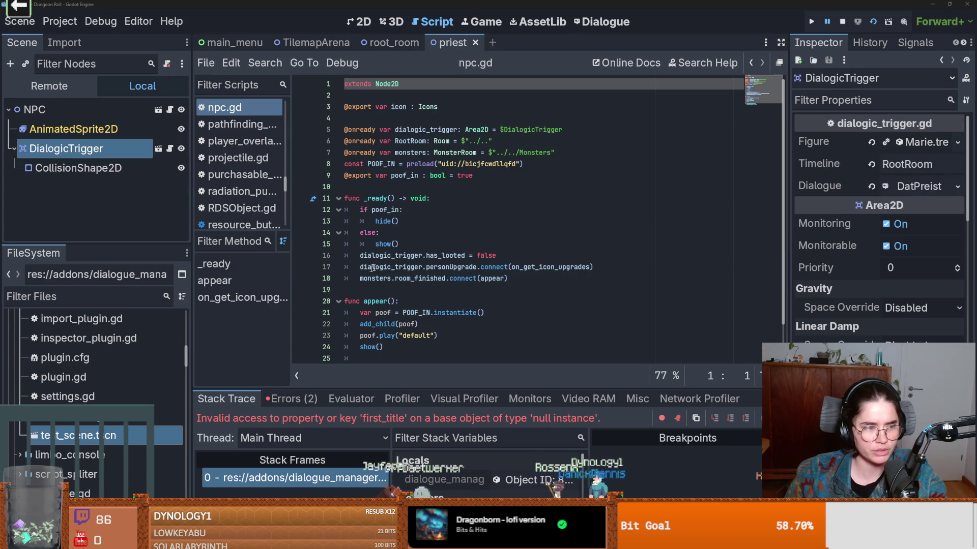
- From the Project Manager's list, open the TheWeepingGodess project
{"action": "key", "text": "F5"}
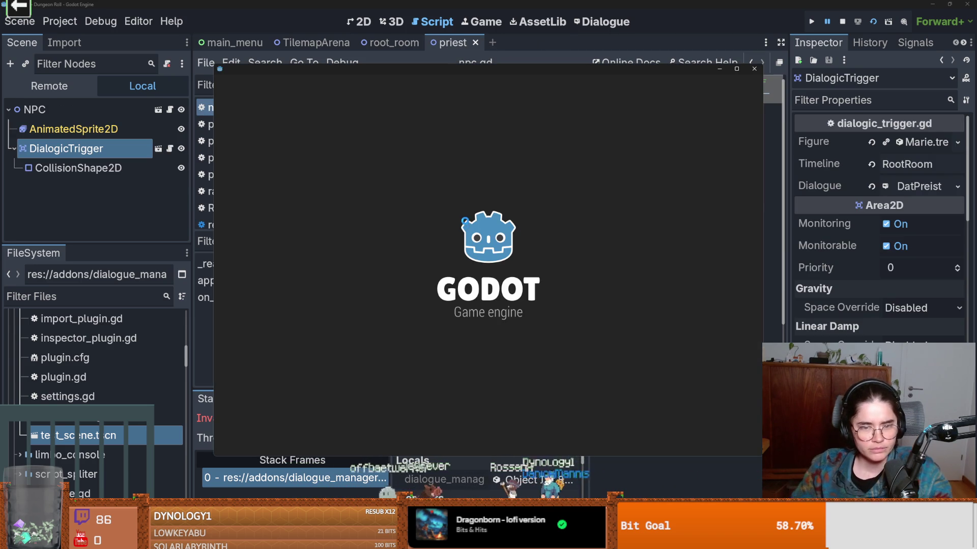
{"action": "scroll", "coordinate": [406, 312], "scroll_direction": "down", "scroll_amount": 2}
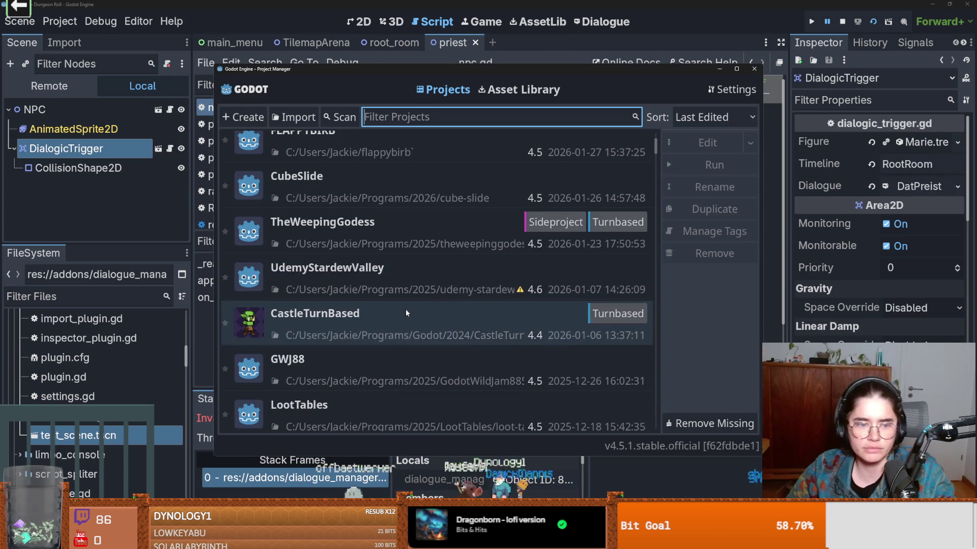
{"action": "left_click", "coordinate": [356, 240]}
{"action": "double_click", "coordinate": [356, 240]}
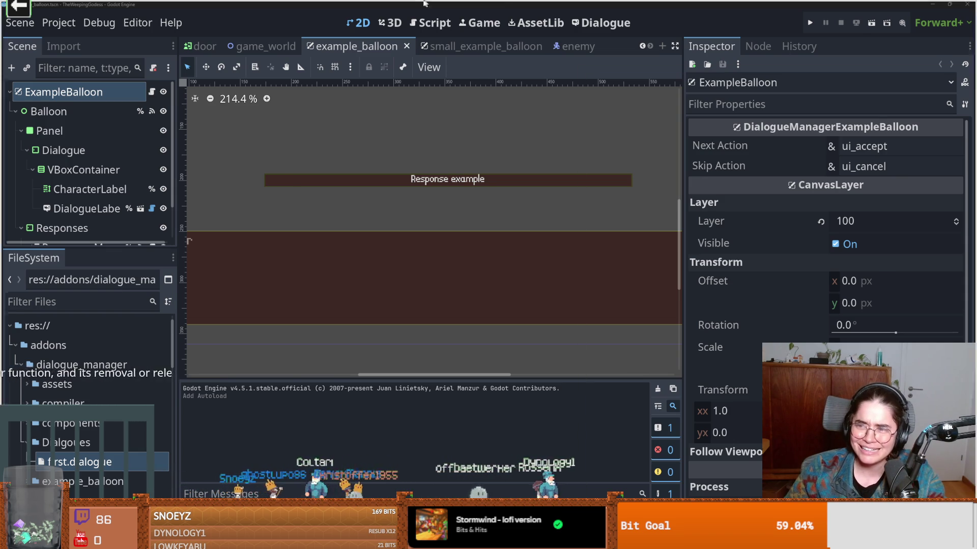
- Switch to Discord and scroll up through the irl-media channel
{"action": "key", "text": "alt+Tab"}
{"action": "scroll", "coordinate": [455, 297], "scroll_direction": "up", "scroll_amount": 10}
{"action": "scroll", "coordinate": [465, 305], "scroll_direction": "up", "scroll_amount": 10}
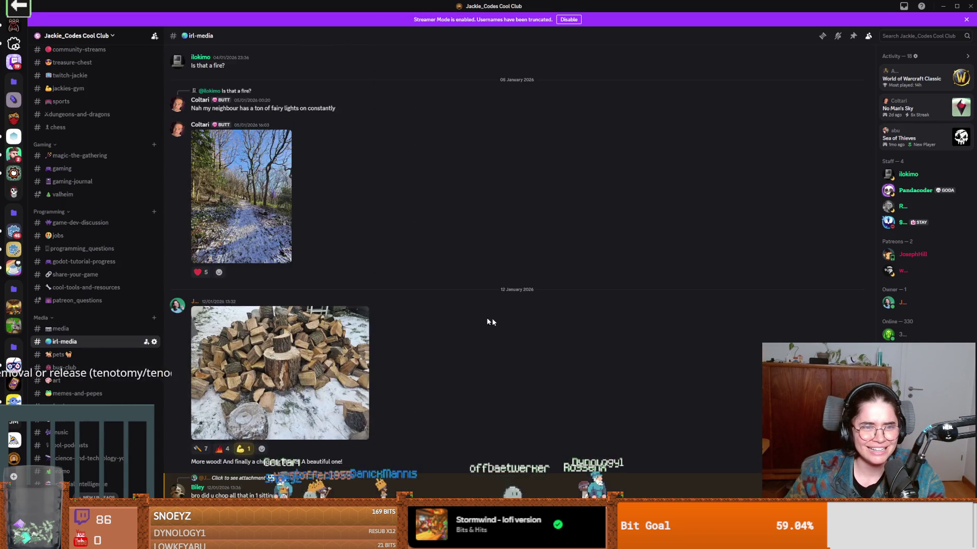
- Scroll further up the Discord channel, then switch back to Godot
{"action": "scroll", "coordinate": [348, 295], "scroll_direction": "up", "scroll_amount": 10}
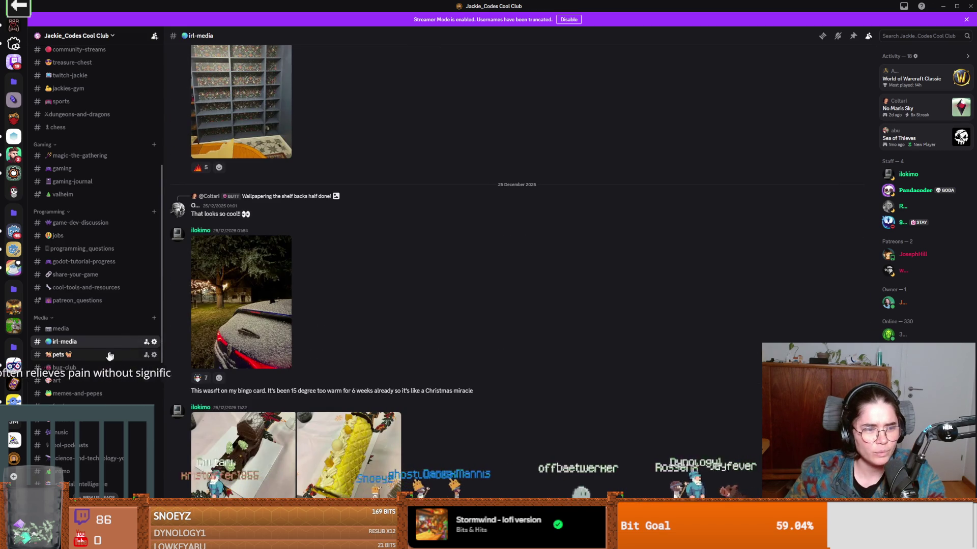
{"action": "scroll", "coordinate": [97, 254], "scroll_direction": "up", "scroll_amount": 5}
{"action": "scroll", "coordinate": [223, 387], "scroll_direction": "up", "scroll_amount": 15}
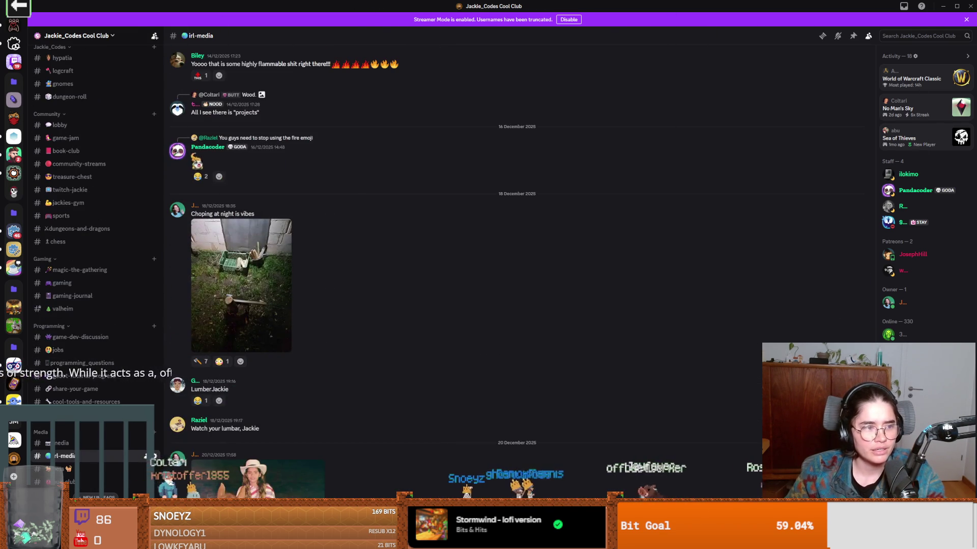
{"action": "key", "text": "alt+Tab"}
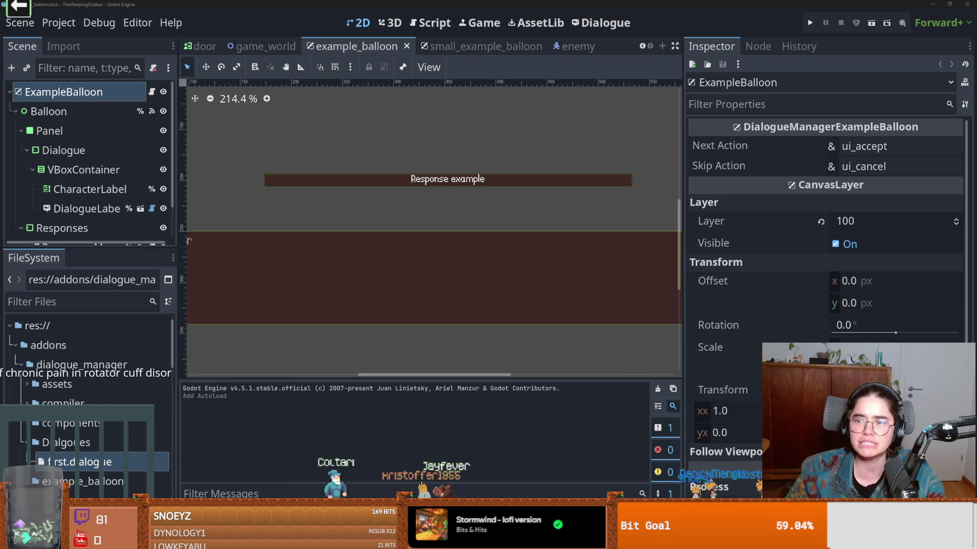
- In Discord's gym channel, reveal and enlarge the spoiler-hidden arm photo, then return to Godot
{"action": "key", "text": "alt+Tab"}
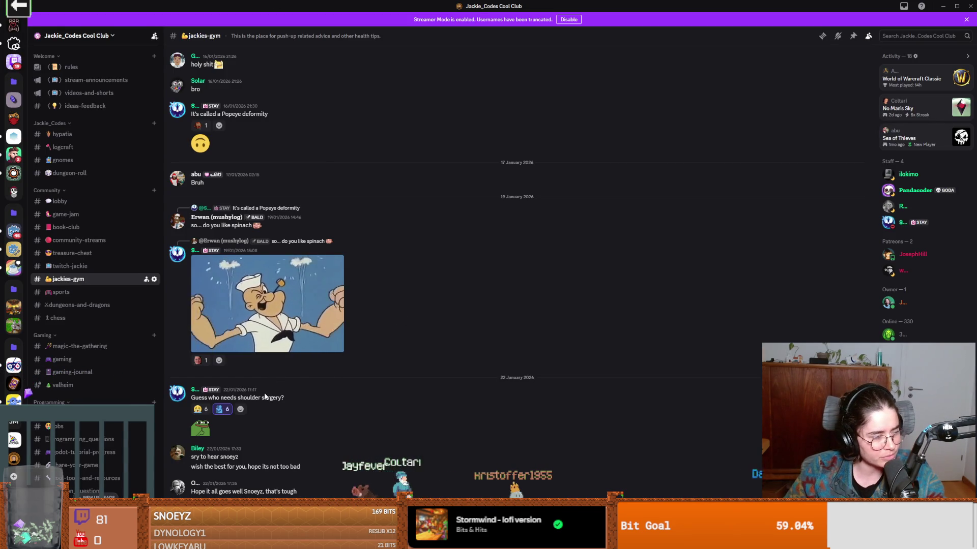
{"action": "scroll", "coordinate": [315, 418], "scroll_direction": "up", "scroll_amount": 2}
{"action": "scroll", "coordinate": [315, 418], "scroll_direction": "up", "scroll_amount": 4}
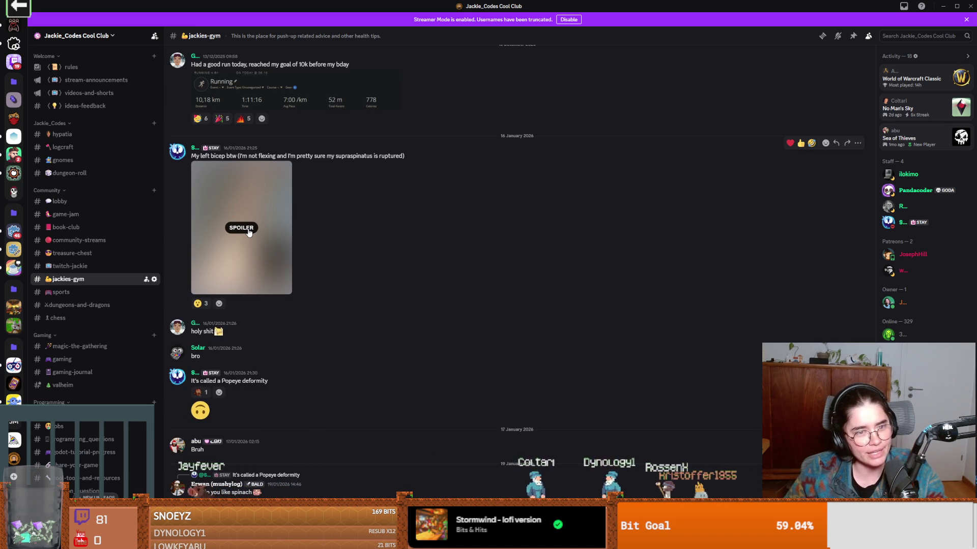
{"action": "left_click", "coordinate": [249, 233]}
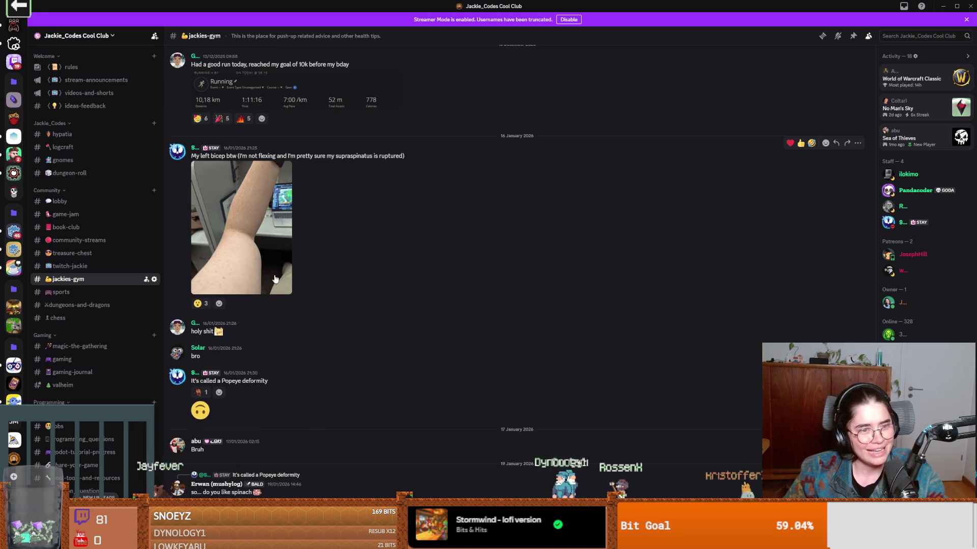
{"action": "left_click", "coordinate": [258, 256]}
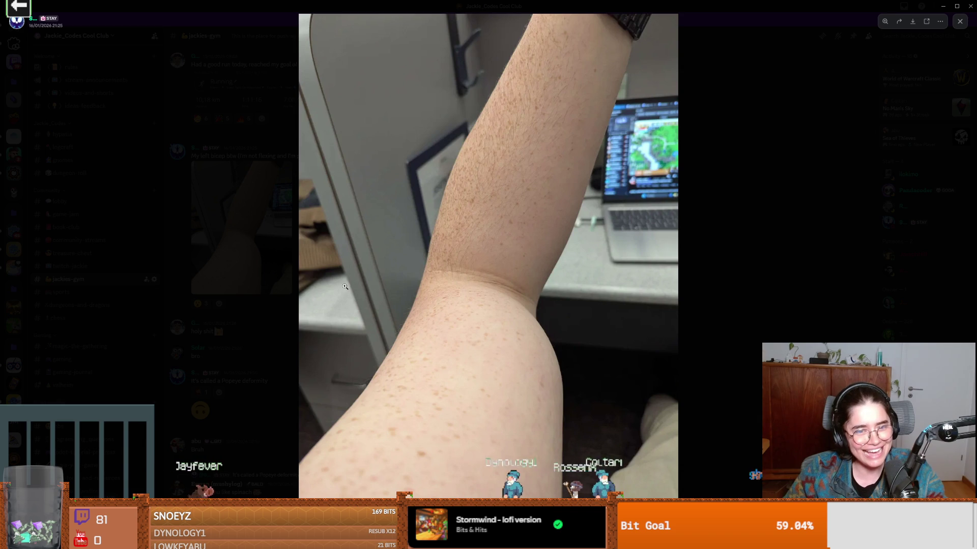
{"action": "key", "text": "Escape"}
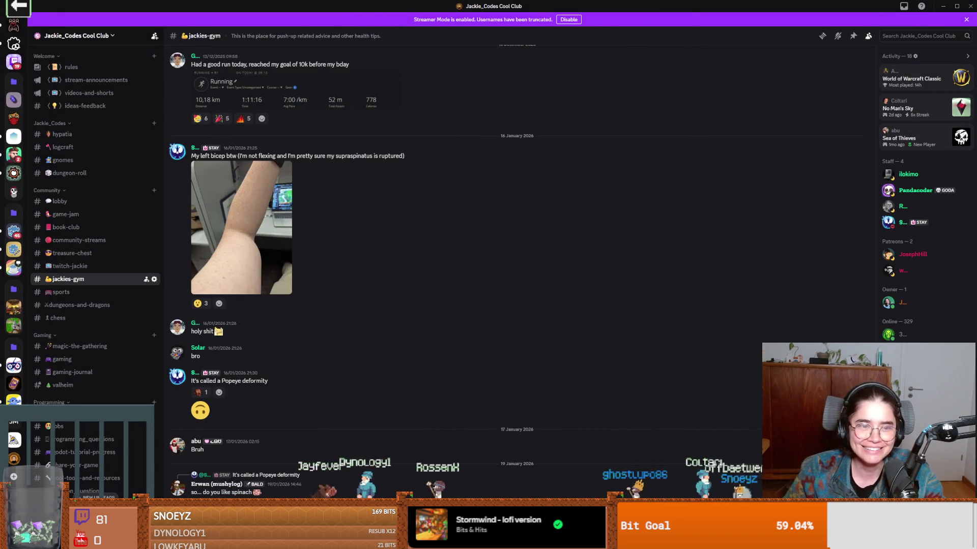
{"action": "key", "text": "alt+Tab"}
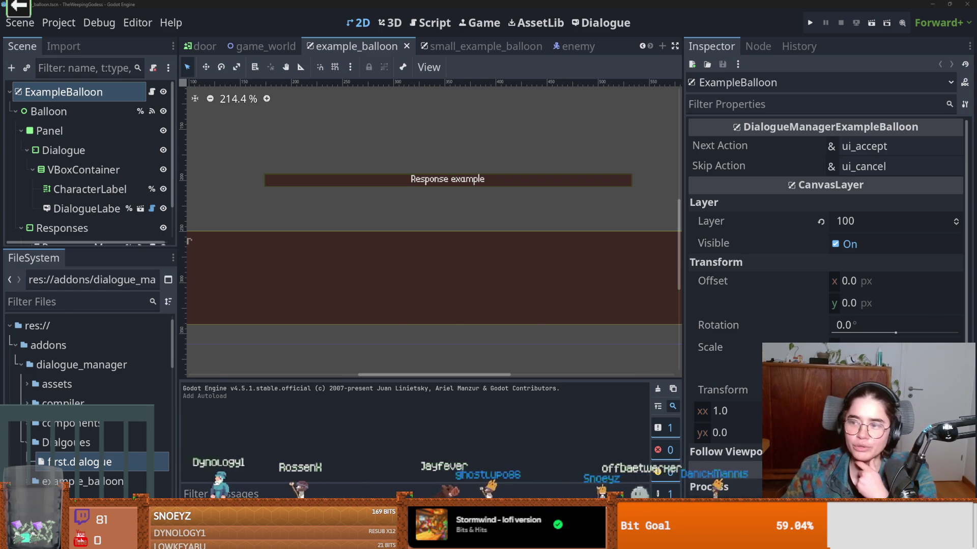
{"action": "key", "text": "alt+Tab"}
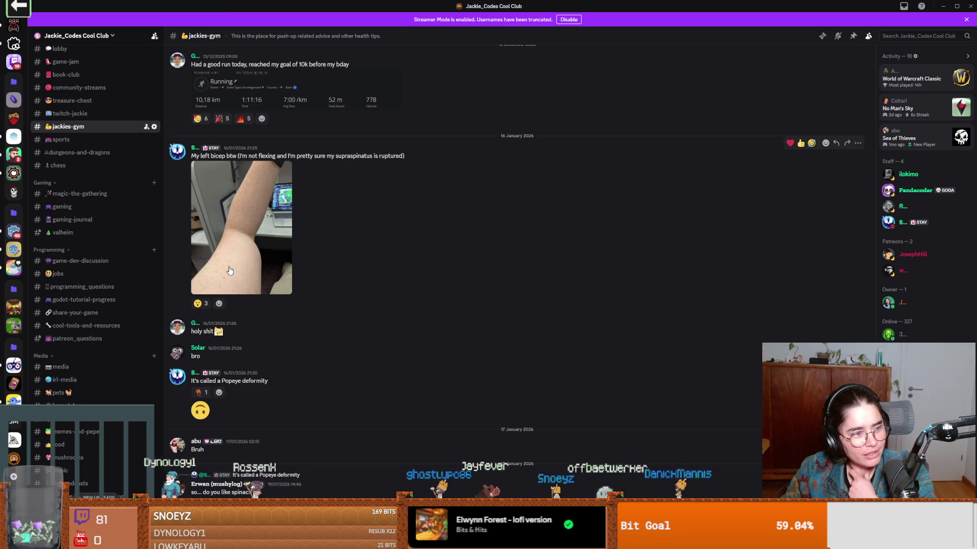
{"action": "key", "text": "alt+Tab"}
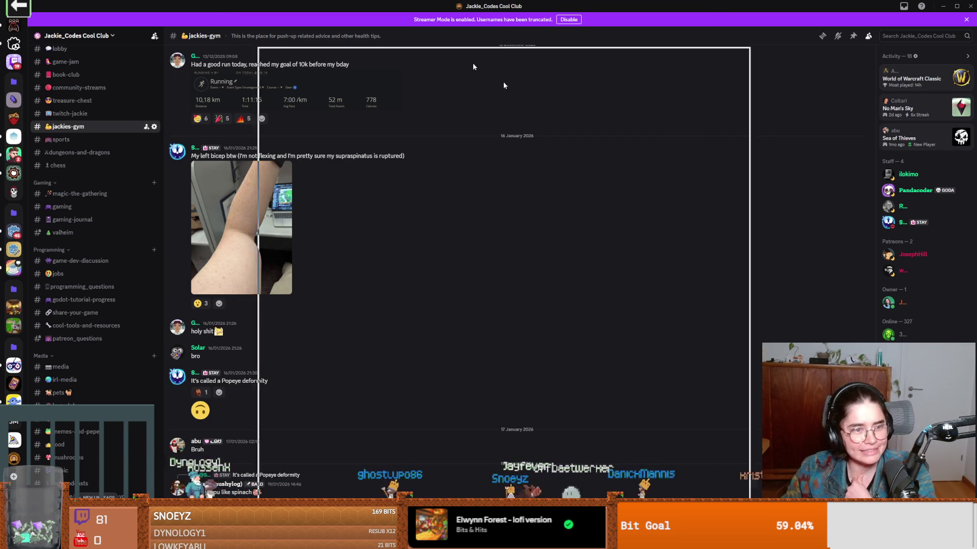
- Switch to the game_world scene tab and clear the GameWorld selection
{"action": "scroll", "coordinate": [389, 274], "scroll_direction": "up", "scroll_amount": 1}
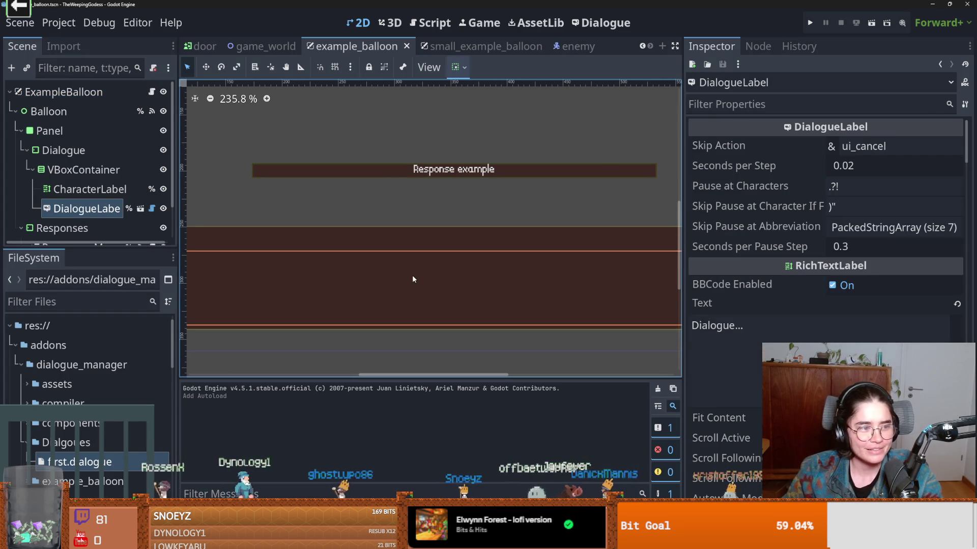
{"action": "scroll", "coordinate": [514, 253], "scroll_direction": "left", "scroll_amount": 3}
{"action": "scroll", "coordinate": [514, 252], "scroll_direction": "down", "scroll_amount": 1}
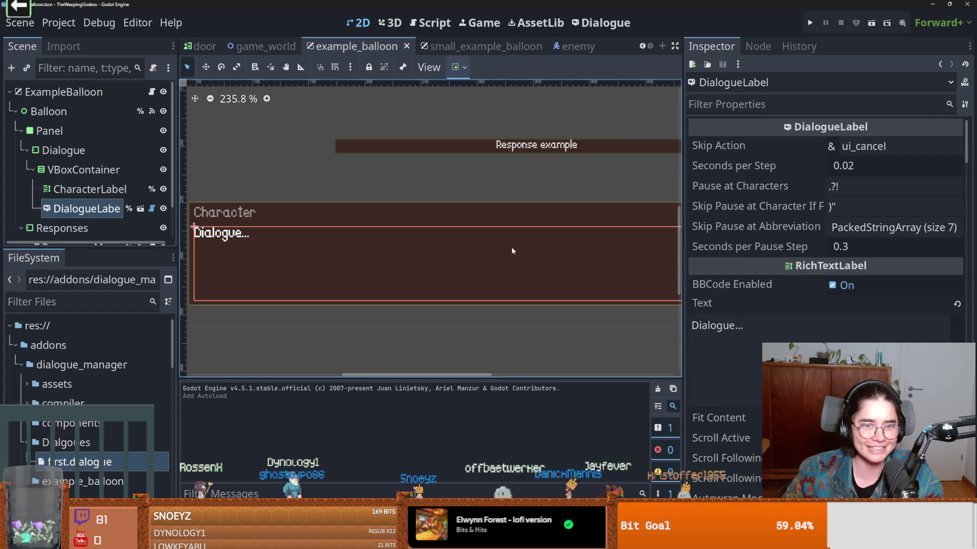
{"action": "scroll", "coordinate": [142, 192], "scroll_direction": "down", "scroll_amount": 1}
{"action": "scroll", "coordinate": [123, 190], "scroll_direction": "up", "scroll_amount": 1}
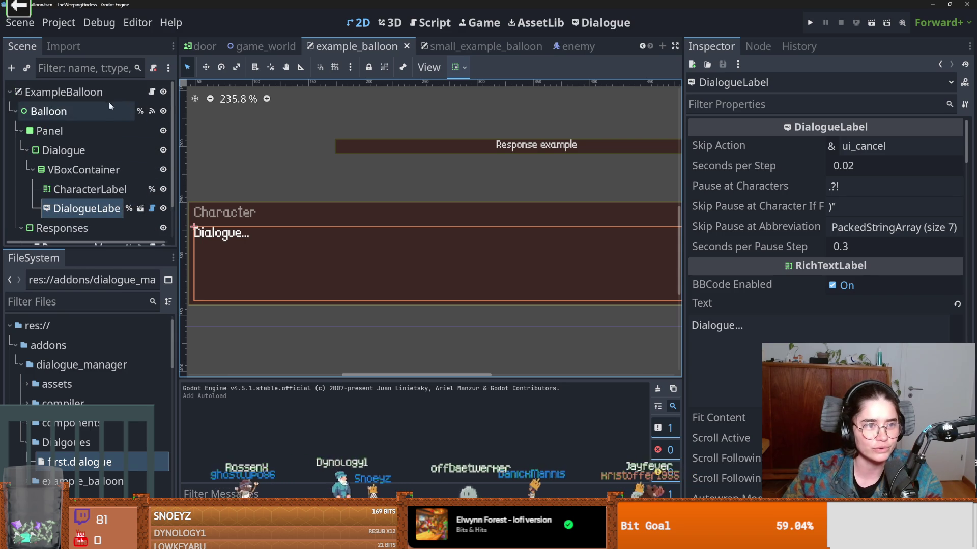
{"action": "left_click", "coordinate": [264, 47]}
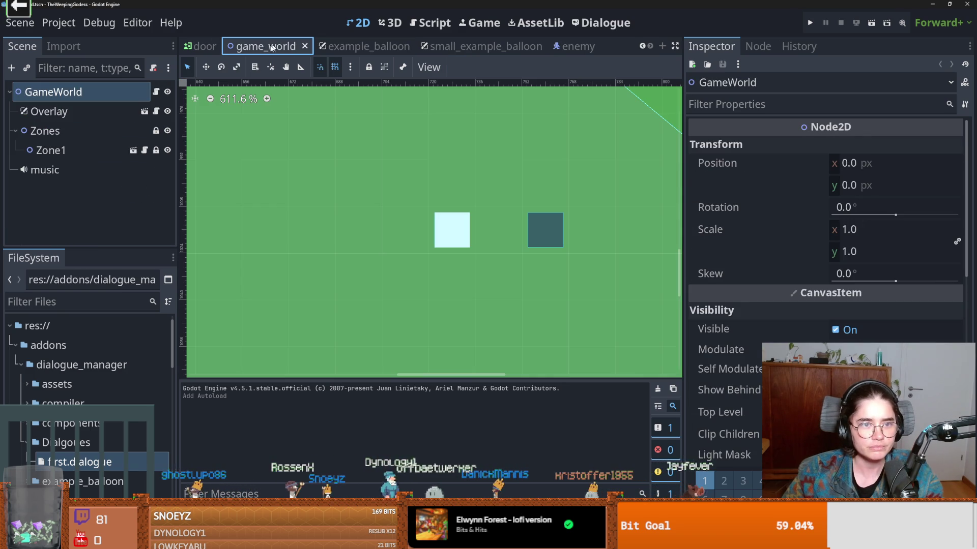
{"action": "left_click", "coordinate": [514, 266]}
{"action": "scroll", "coordinate": [514, 260], "scroll_direction": "down", "scroll_amount": 6}
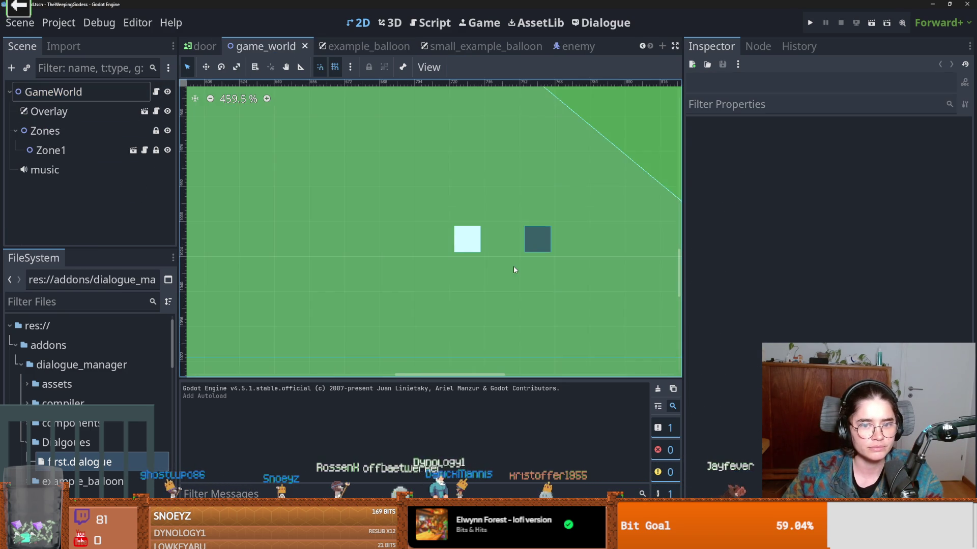
{"action": "scroll", "coordinate": [499, 255], "scroll_direction": "up", "scroll_amount": 4}
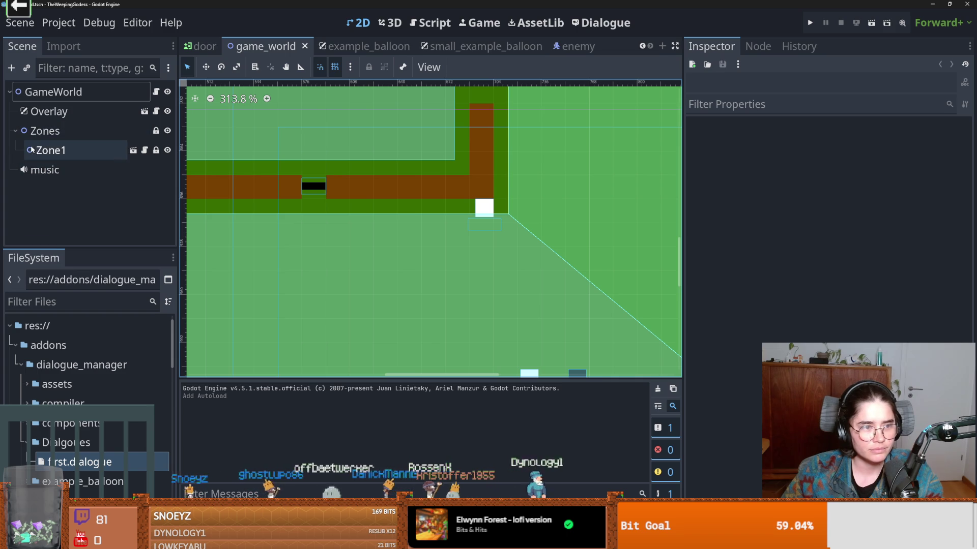
- Open Zone1's camp scene and select its dialogue_sound node
{"action": "left_click", "coordinate": [132, 151]}
{"action": "scroll", "coordinate": [458, 228], "scroll_direction": "up", "scroll_amount": 1}
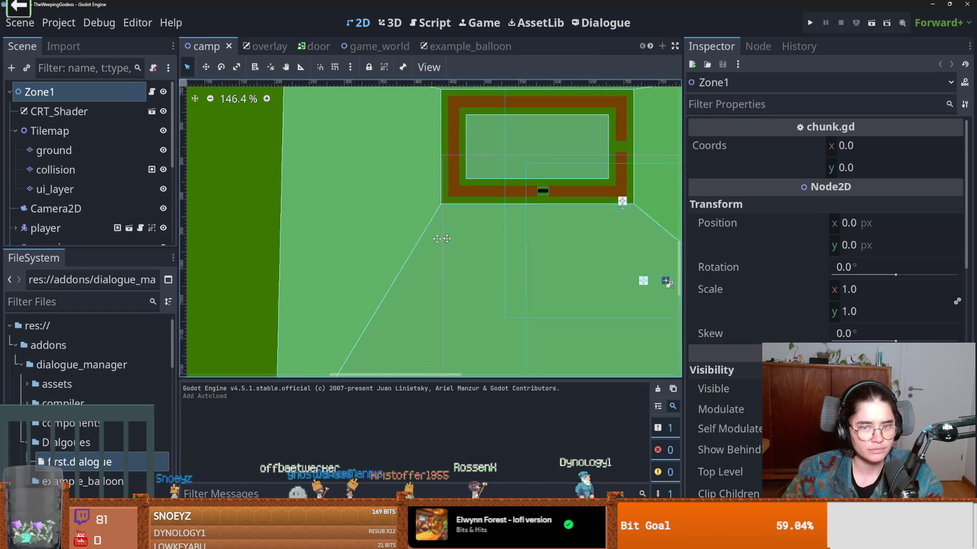
{"action": "scroll", "coordinate": [66, 216], "scroll_direction": "down", "scroll_amount": 3}
{"action": "left_click", "coordinate": [65, 209]}
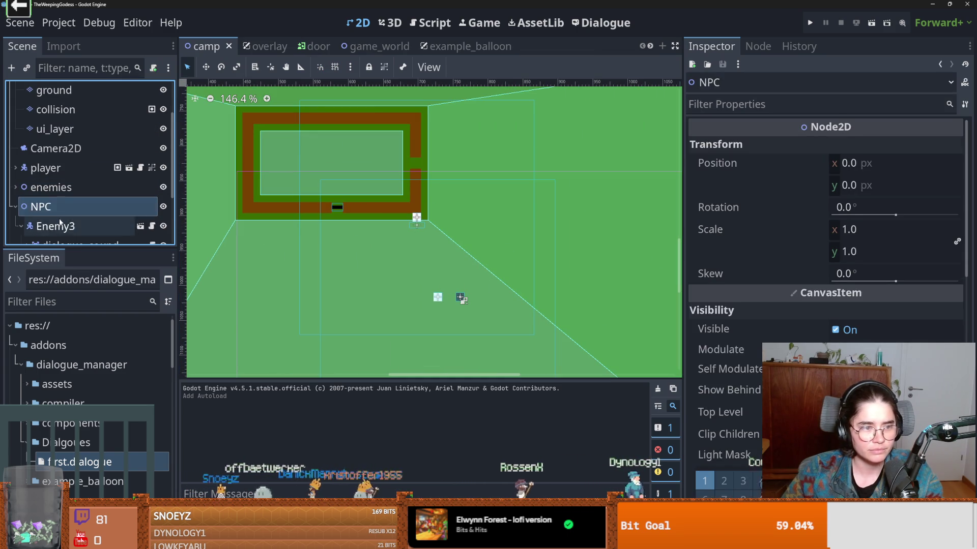
{"action": "left_click", "coordinate": [66, 225]}
{"action": "scroll", "coordinate": [118, 229], "scroll_direction": "down", "scroll_amount": 1}
{"action": "left_click", "coordinate": [90, 208]}
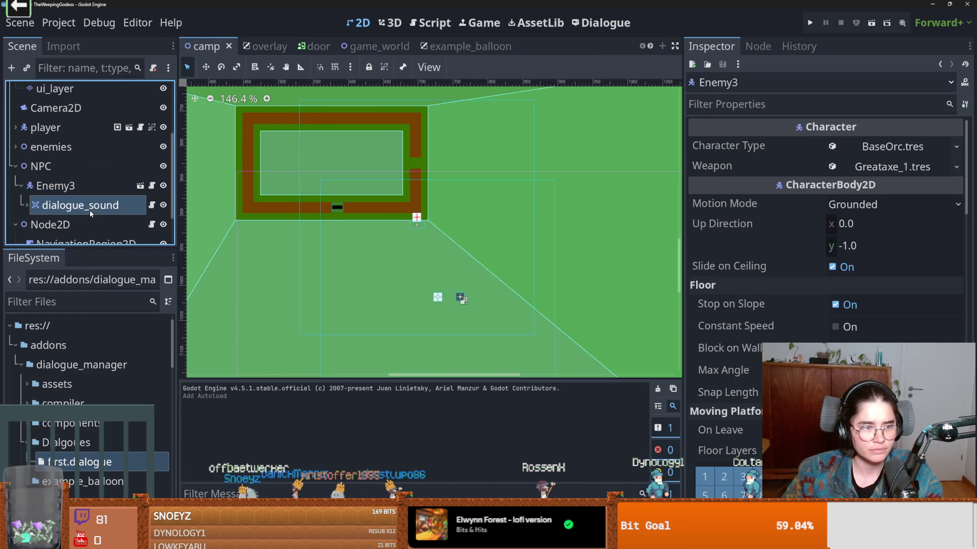
- Open dialogue_sound's script and select its active_dialogue.queue_free() line
{"action": "left_click", "coordinate": [164, 205]}
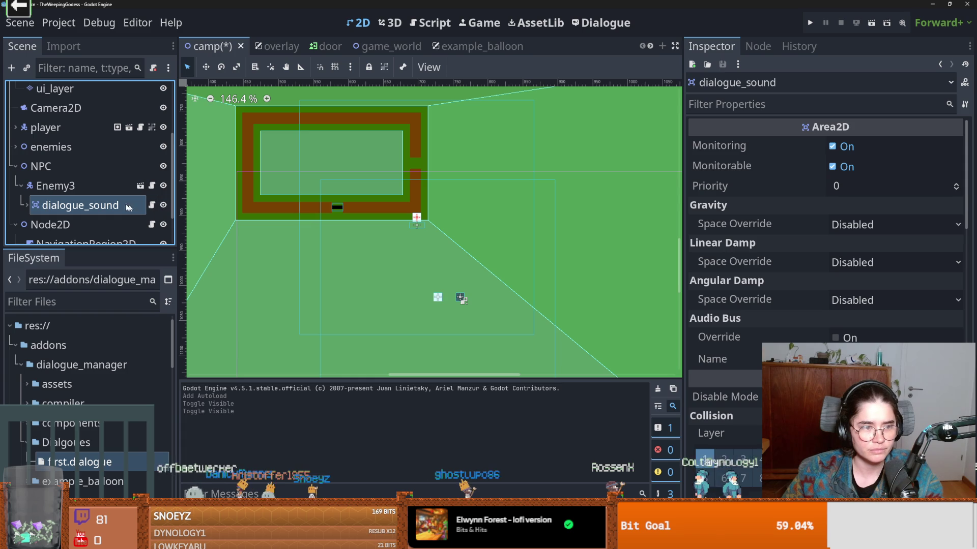
{"action": "left_click", "coordinate": [23, 206]}
{"action": "left_click", "coordinate": [150, 204]}
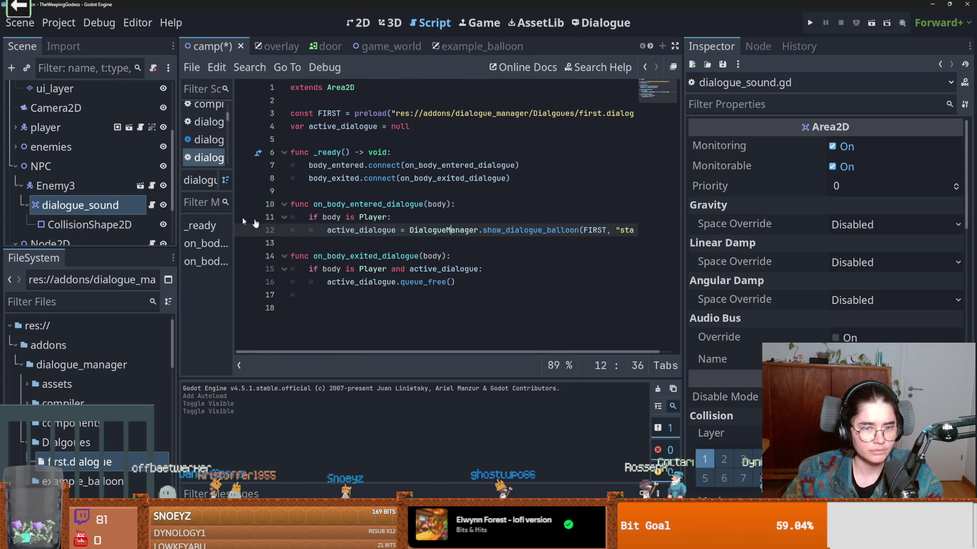
{"action": "left_click", "coordinate": [438, 262]}
{"action": "left_click_drag", "start_coordinate": [454, 282], "coordinate": [325, 285]}
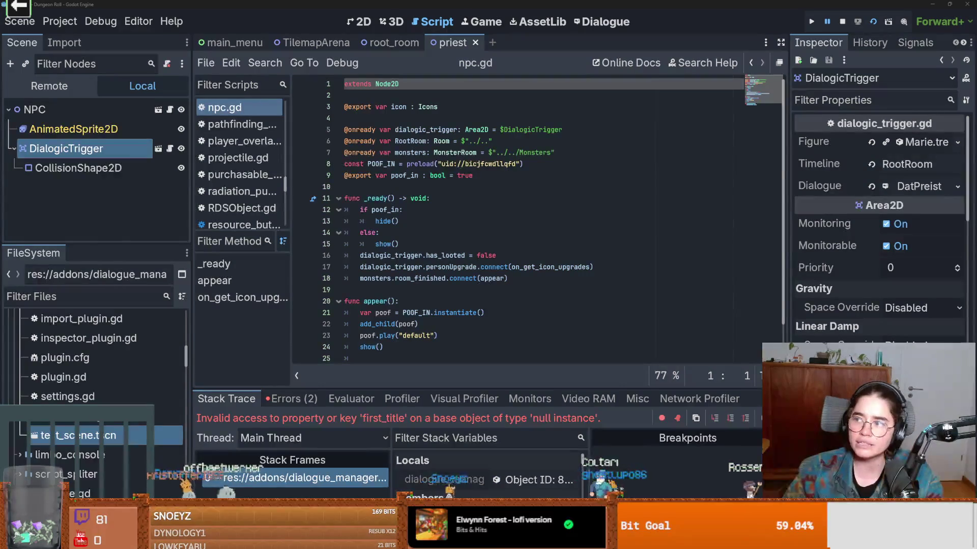
- Save the scene, review the NPC's npc.gd properties, and open DialogicTrigger's dialogic_trigger.gd script
{"action": "left_click", "coordinate": [559, 198]}
{"action": "key", "text": "ctrl+s"}
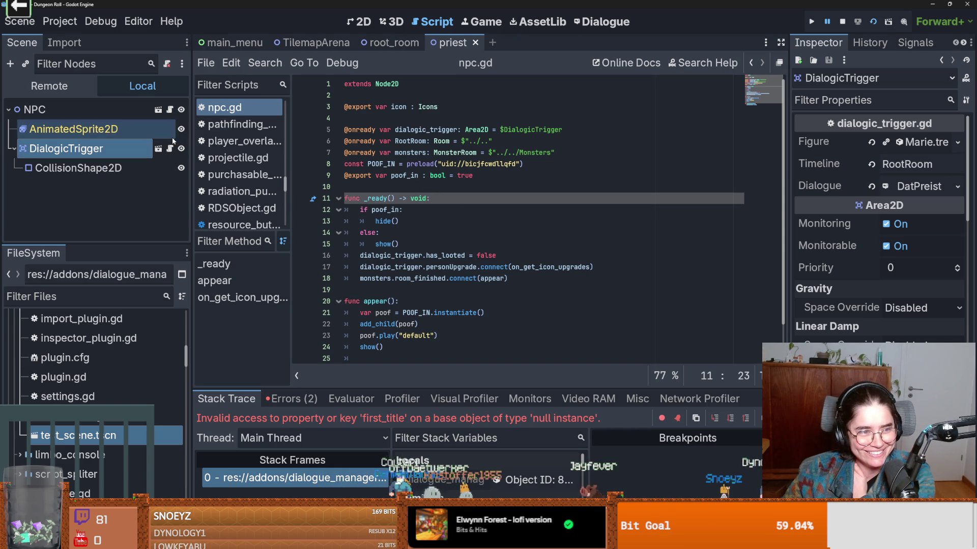
{"action": "left_click", "coordinate": [170, 109]}
{"action": "scroll", "coordinate": [423, 229], "scroll_direction": "down", "scroll_amount": 2}
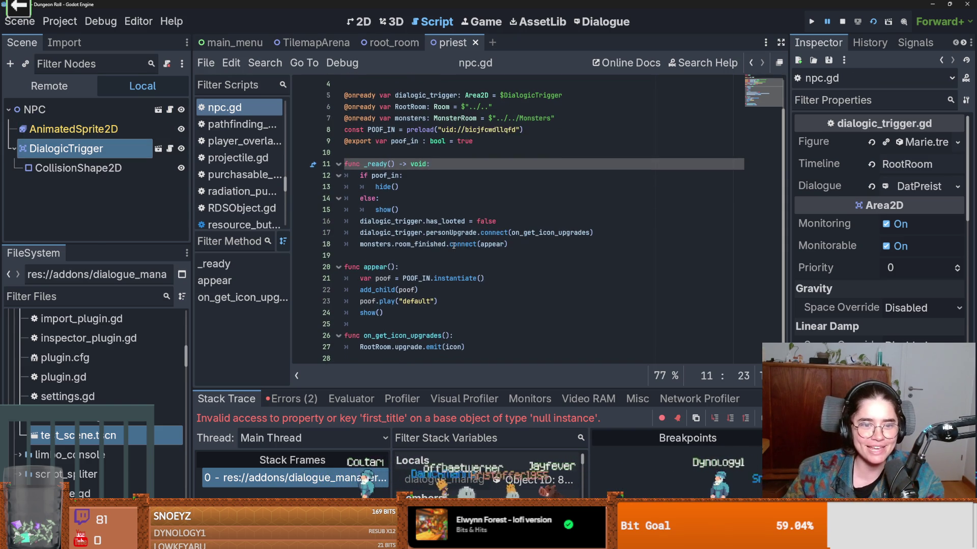
{"action": "scroll", "coordinate": [422, 239], "scroll_direction": "up", "scroll_amount": 2}
{"action": "scroll", "coordinate": [422, 257], "scroll_direction": "down", "scroll_amount": 2}
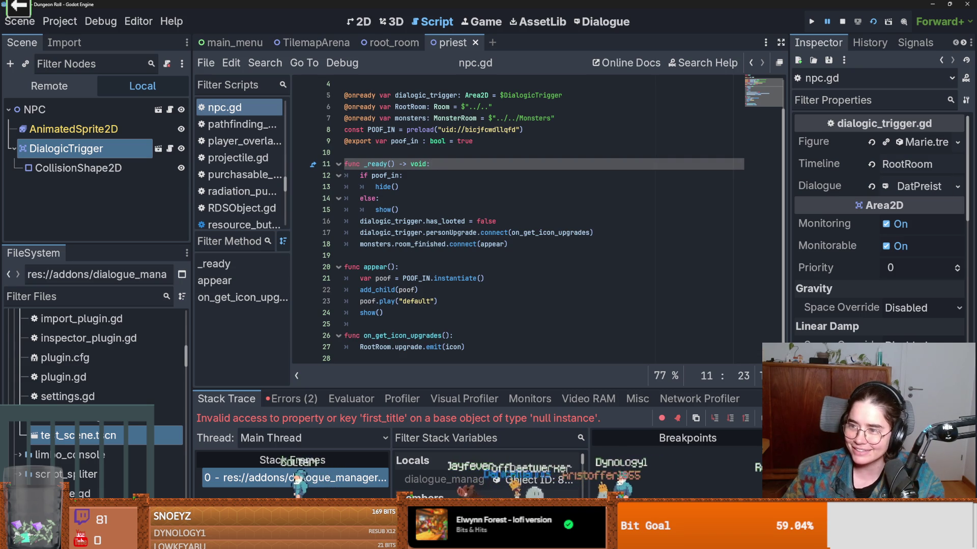
{"action": "scroll", "coordinate": [519, 157], "scroll_direction": "up", "scroll_amount": 2}
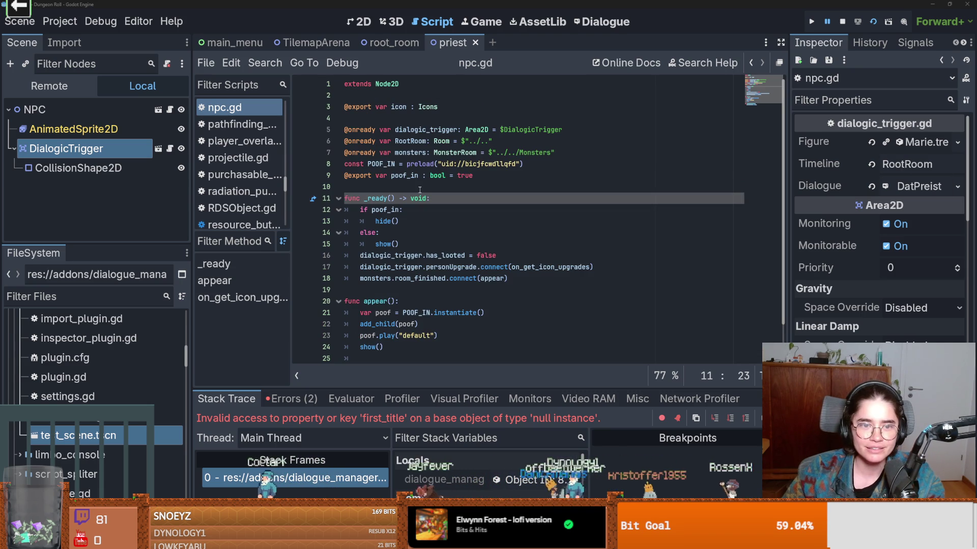
{"action": "left_click", "coordinate": [159, 148]}
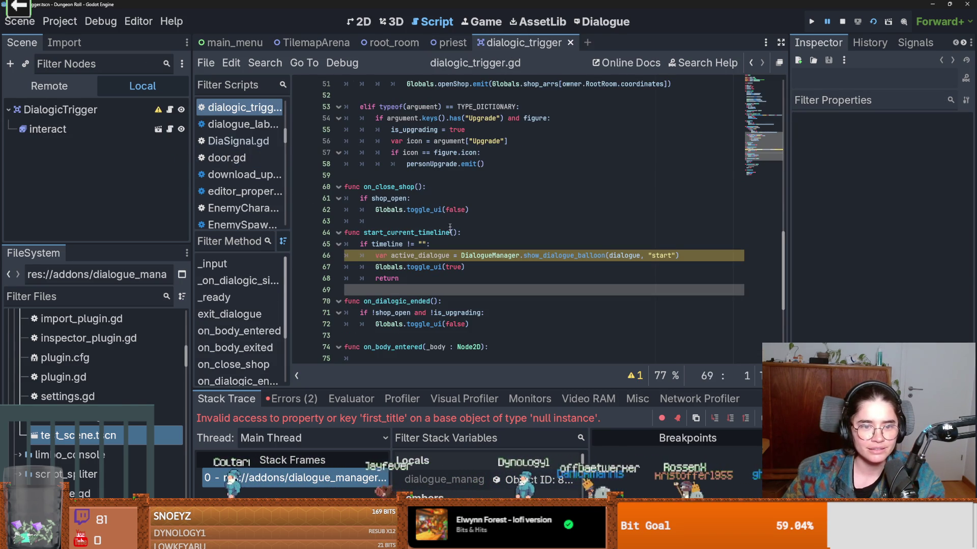
- Declare var active_dialogue = null on line 15 of dialogic_trigger.gd
{"action": "left_click", "coordinate": [438, 255]}
{"action": "scroll", "coordinate": [427, 253], "scroll_direction": "up", "scroll_amount": 10}
{"action": "scroll", "coordinate": [427, 253], "scroll_direction": "up", "scroll_amount": 6}
{"action": "left_click", "coordinate": [364, 244]}
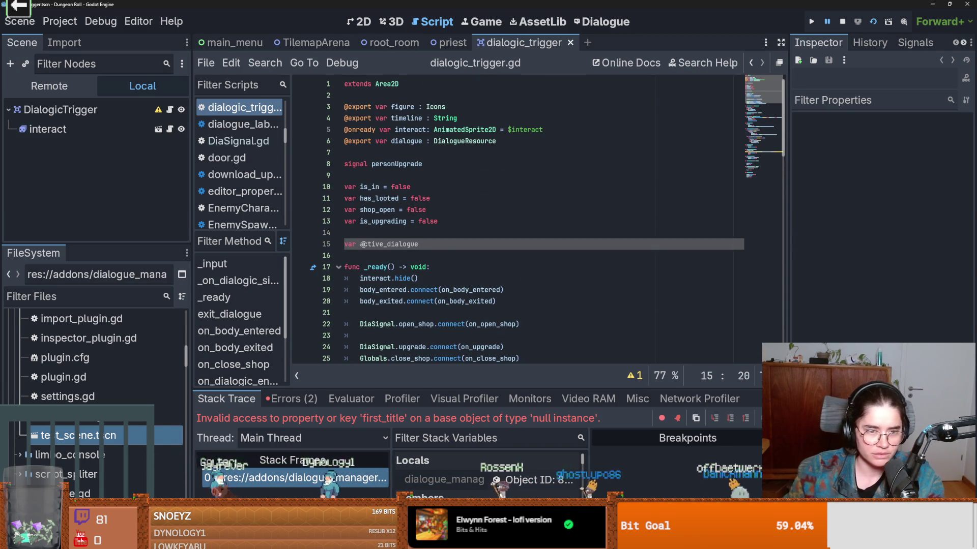
{"action": "double_click", "coordinate": [363, 244]}
{"action": "left_click", "coordinate": [439, 250]}
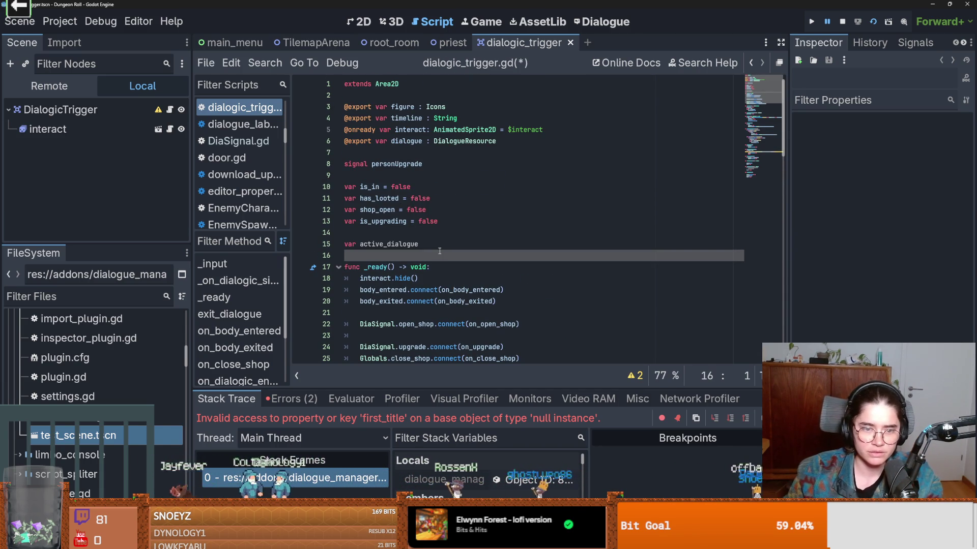
{"action": "left_click", "coordinate": [441, 246]}
{"action": "type", "text": "= null"}
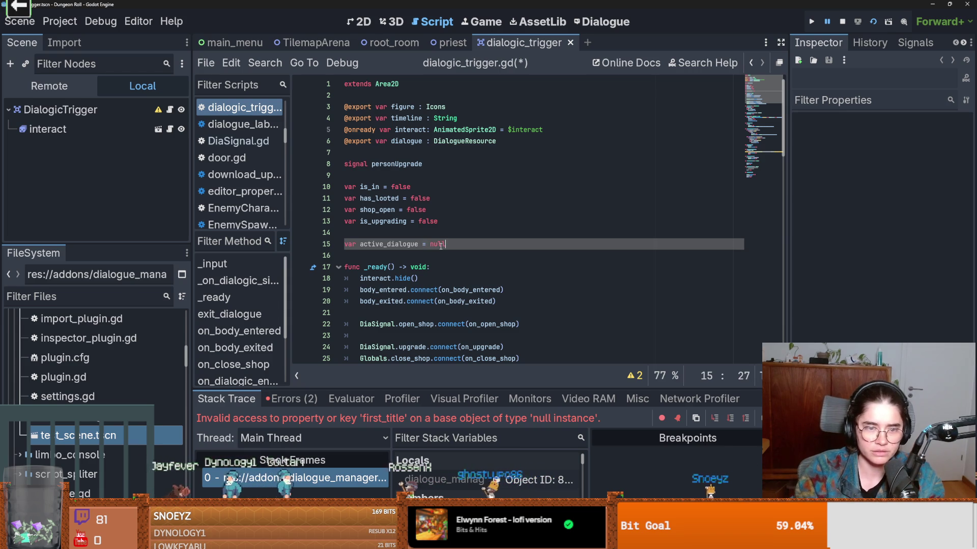
{"action": "double_click", "coordinate": [385, 245]}
- Make line 68 assign the balloon to active_dialogue instead of a local var, and save
{"action": "scroll", "coordinate": [402, 265], "scroll_direction": "down", "scroll_amount": 14}
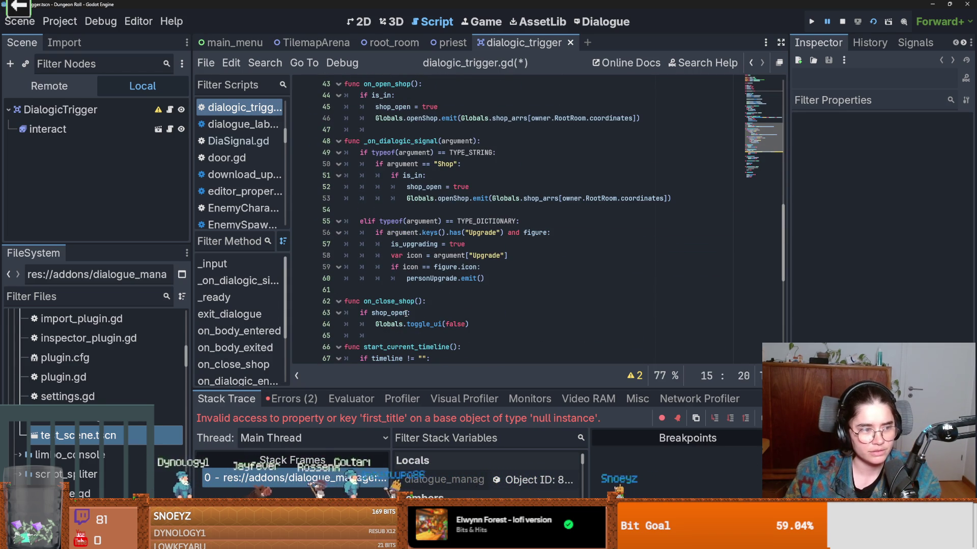
{"action": "scroll", "coordinate": [425, 318], "scroll_direction": "down", "scroll_amount": 3}
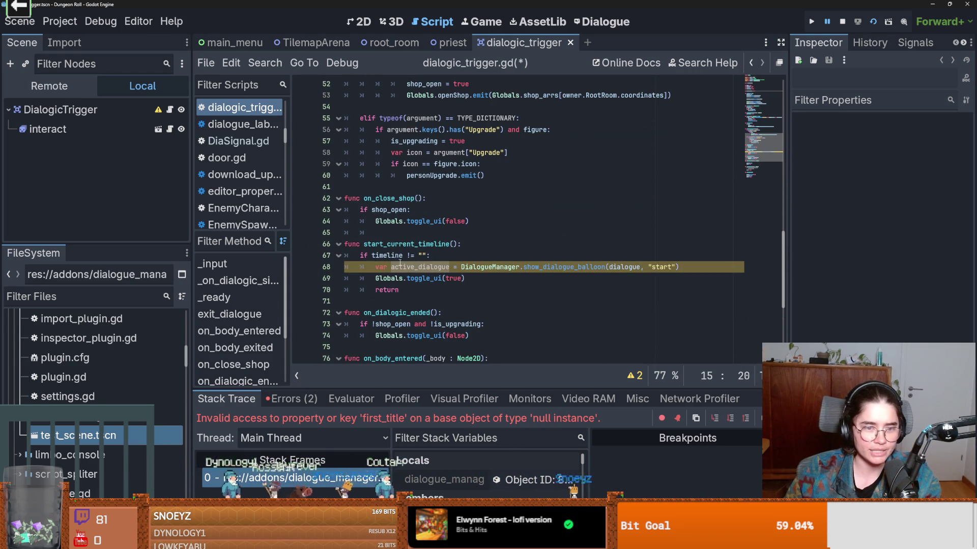
{"action": "double_click", "coordinate": [400, 266]}
{"action": "key", "text": "BackSpace"}
{"action": "key", "text": "BackSpace"}
{"action": "key", "text": "BackSpace"}
{"action": "type", "text": "active_dialogue"}
{"action": "key", "text": "ctrl+s"}
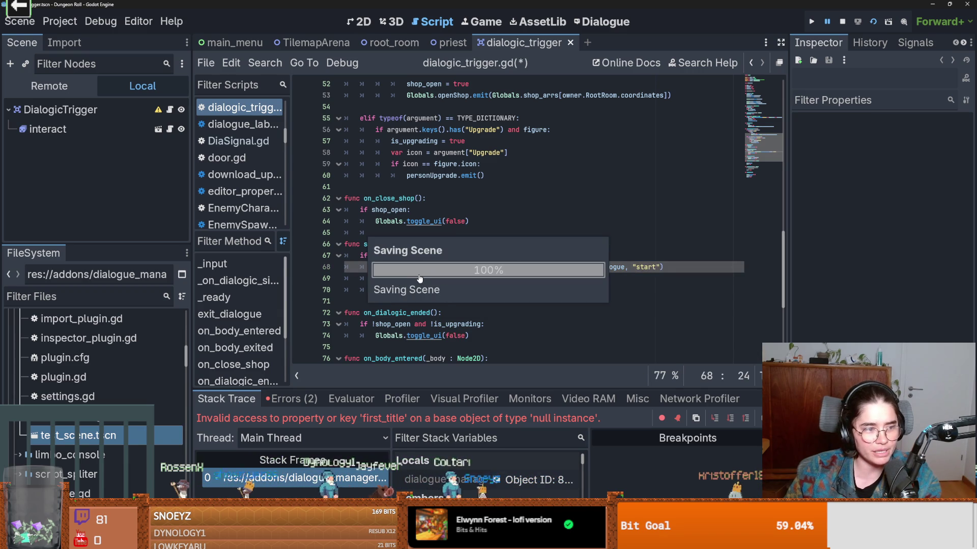
- Move down to the empty first line of exit_dialogue
{"action": "scroll", "coordinate": [453, 289], "scroll_direction": "down", "scroll_amount": 1}
{"action": "scroll", "coordinate": [454, 289], "scroll_direction": "down", "scroll_amount": 5}
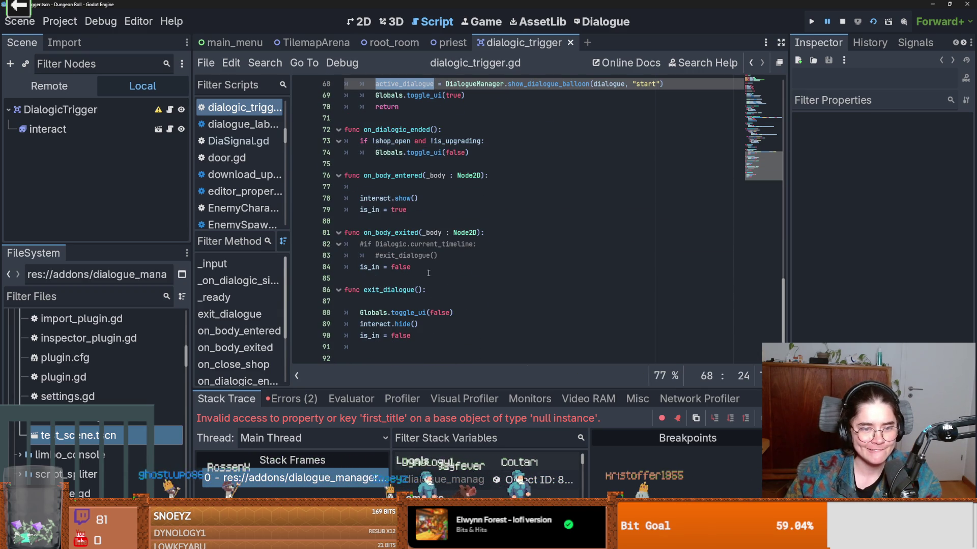
{"action": "left_click", "coordinate": [407, 302]}
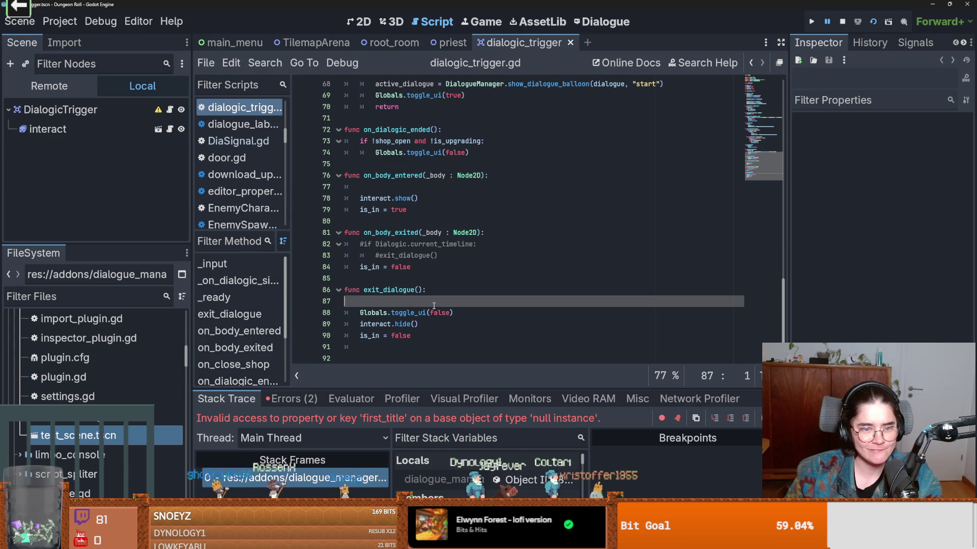
- Add active_dialogue.queue_free() at the start of exit_dialogue on line 87 and save dialogic_trigger.gd
{"action": "type", "text": "active_dialogue.que"}
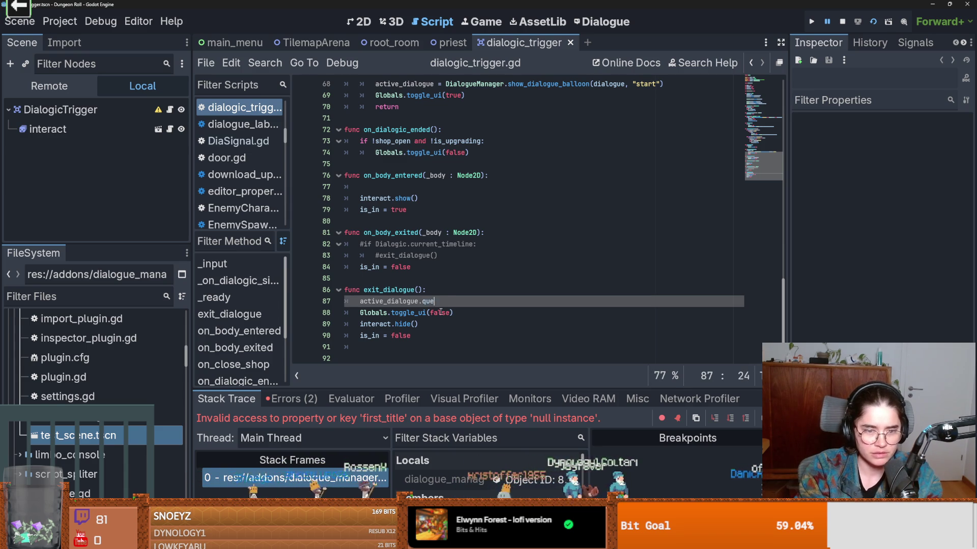
{"action": "type", "text": "ue_free("}
{"action": "key", "text": "ctrl+s"}
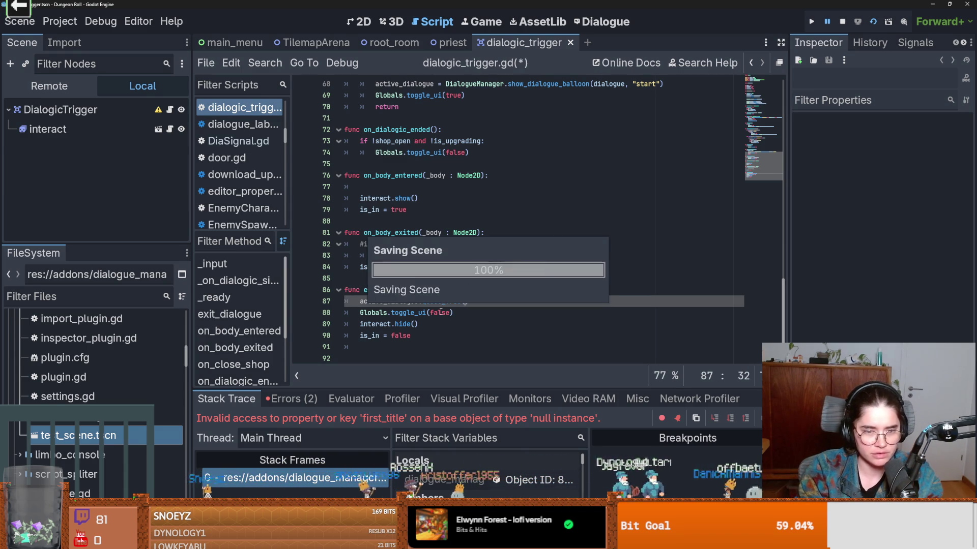
{"action": "mouse_move", "coordinate": [420, 304]}
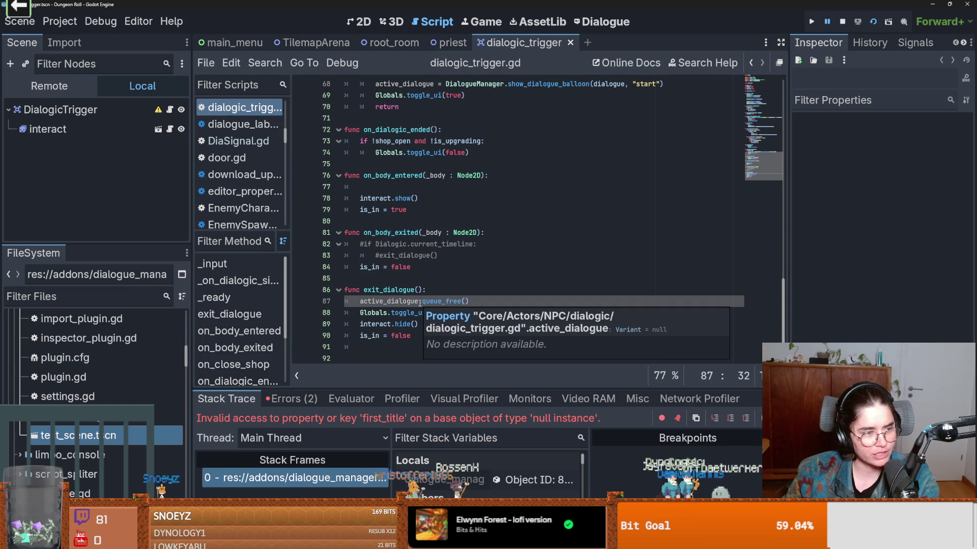